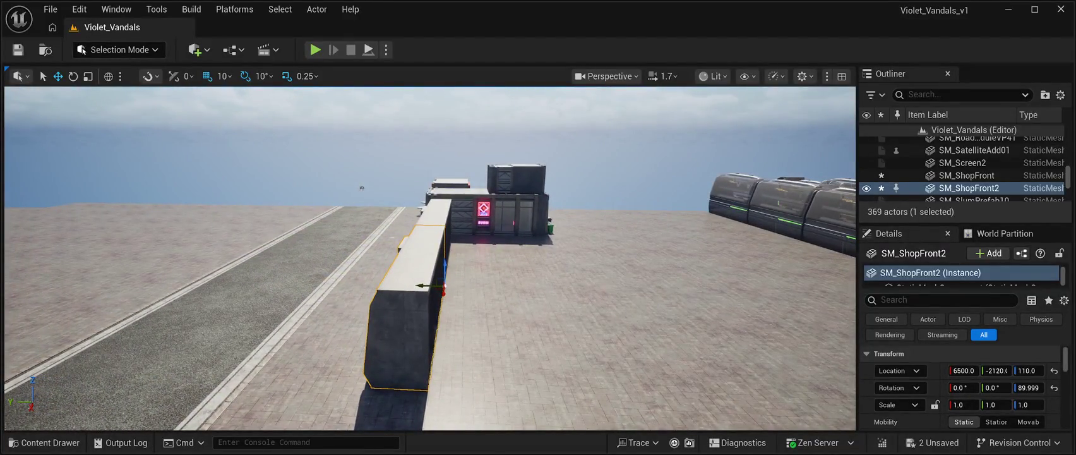
Step: Rotate SM_ShopFront2 from 90° to 0° and move it from X 6310 to 6350
{"action": "key", "text": "e"}
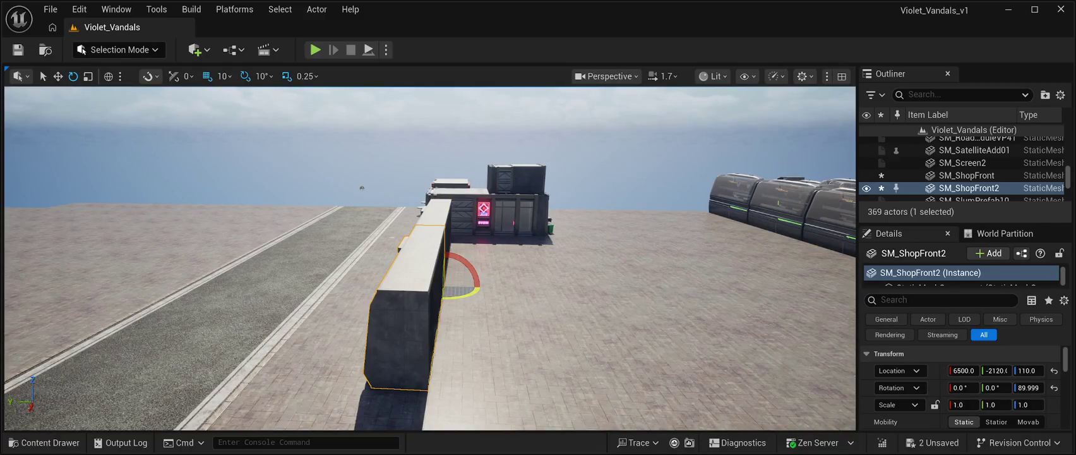
{"action": "mouse_move", "coordinate": [442, 301]}
{"action": "left_mouse_down"}
{"action": "mouse_move", "coordinate": [490, 291]}
{"action": "mouse_move", "coordinate": [464, 224]}
{"action": "left_mouse_up"}
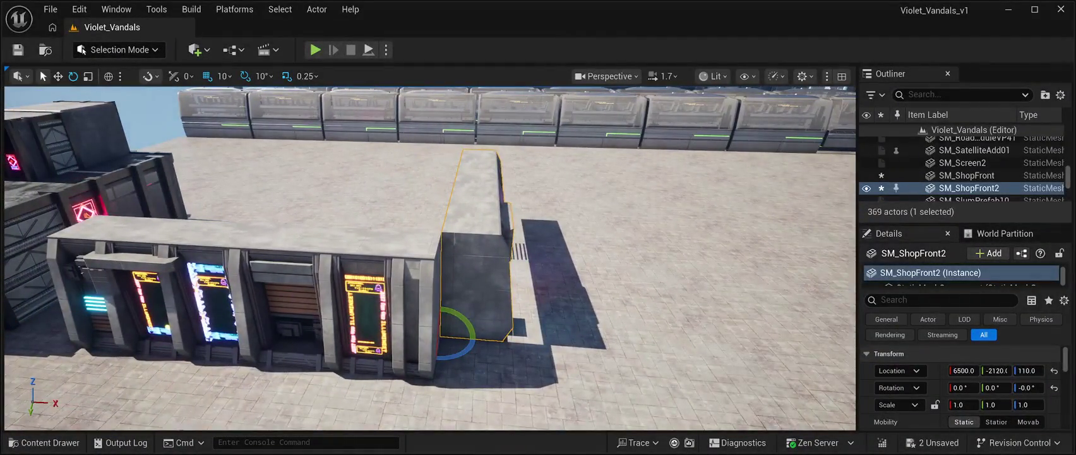
{"action": "key", "text": "w"}
{"action": "left_click_drag", "start_coordinate": [464, 337], "coordinate": [412, 334]}
{"action": "key", "text": "f"}
{"action": "left_click_drag", "start_coordinate": [429, 259], "coordinate": [238, 248]}
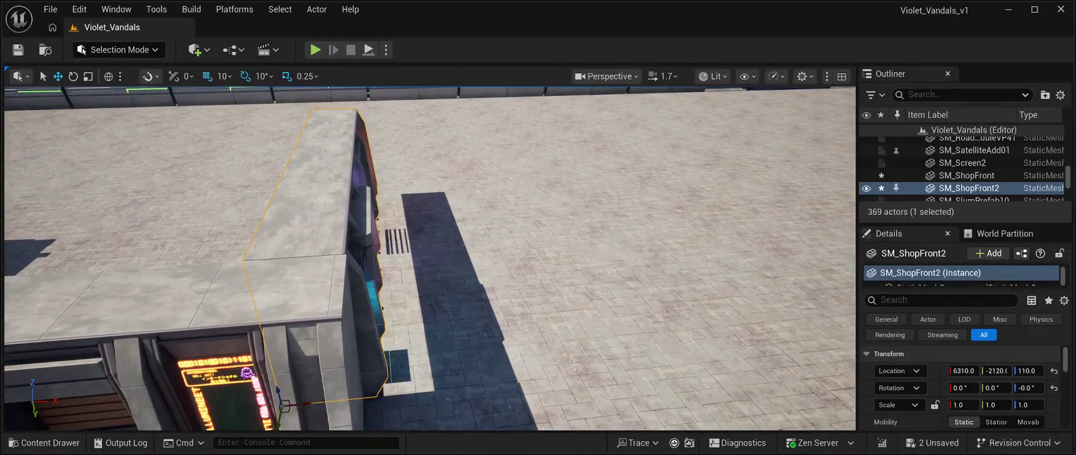
{"action": "left_click_drag", "start_coordinate": [304, 403], "coordinate": [322, 402]}
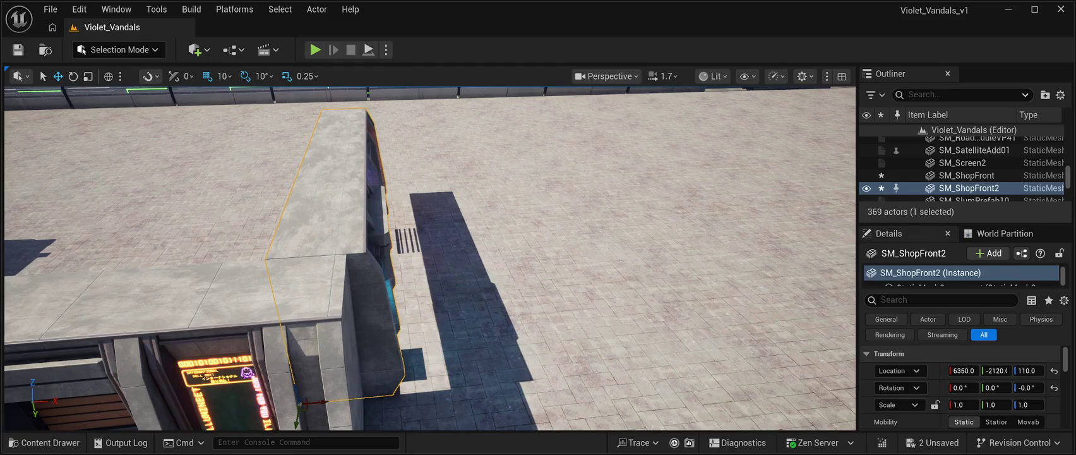
{"action": "mouse_move", "coordinate": [429, 259]}
{"action": "left_mouse_down"}
{"action": "mouse_move", "coordinate": [429, 228]}
{"action": "mouse_move", "coordinate": [429, 266]}
{"action": "mouse_move", "coordinate": [404, 291]}
{"action": "mouse_move", "coordinate": [404, 328]}
{"action": "left_mouse_up"}
{"action": "left_click", "coordinate": [25, 126]}
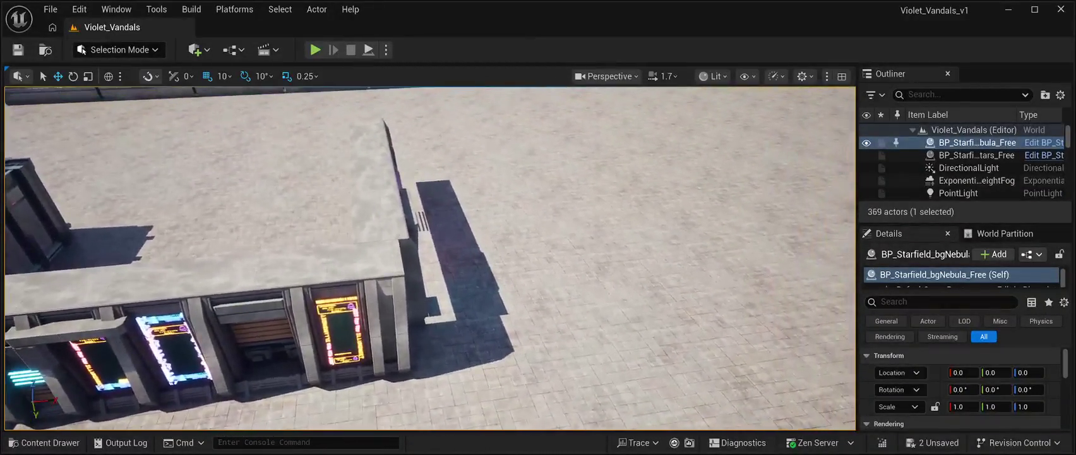
Step: Duplicate SM_ShopFront2 and slide the copy along X to 5480
{"action": "left_click", "coordinate": [375, 189]}
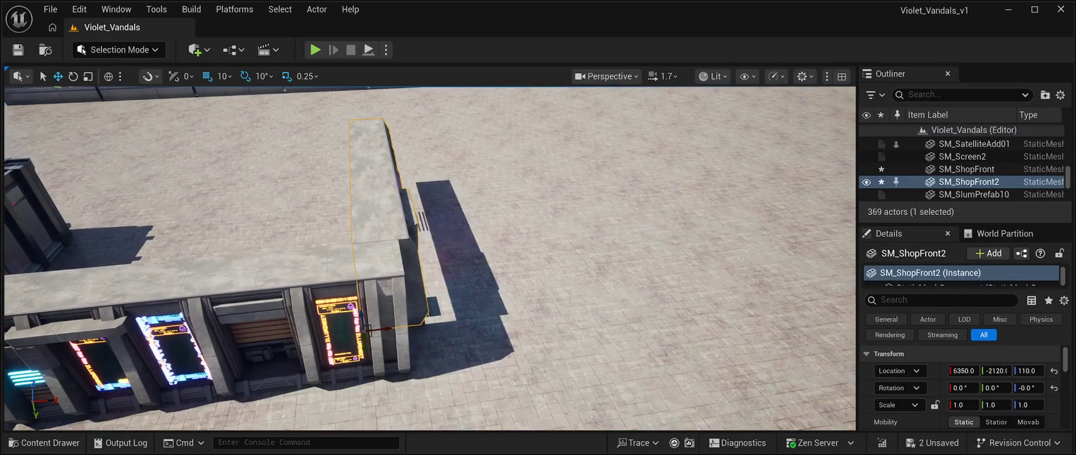
{"action": "key", "text": "ctrl+d"}
{"action": "left_click_drag", "start_coordinate": [386, 329], "coordinate": [135, 358]}
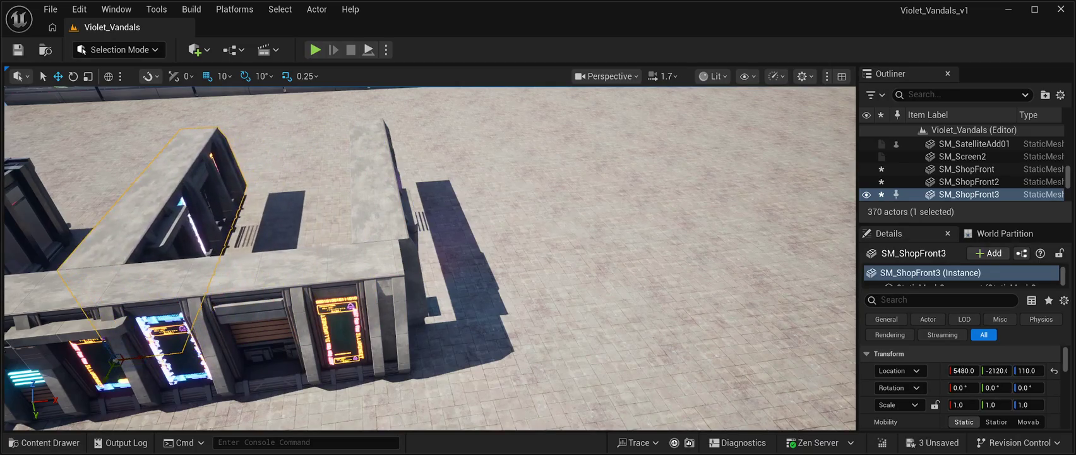
{"action": "scroll", "coordinate": [430, 259], "scroll_direction": "down", "scroll_amount": 5}
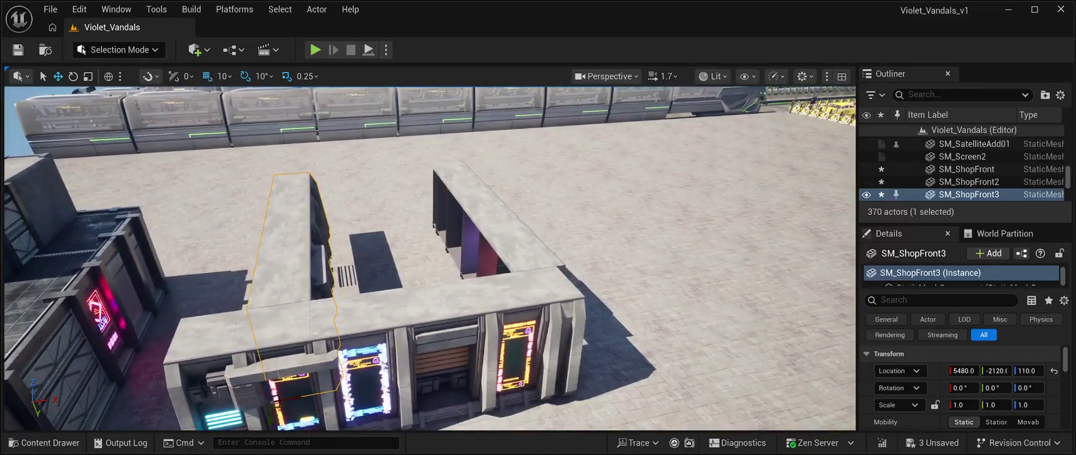
Step: Turn the copy to about -179.9° and move it along Y to -3290 behind the shop
{"action": "left_click", "coordinate": [74, 76]}
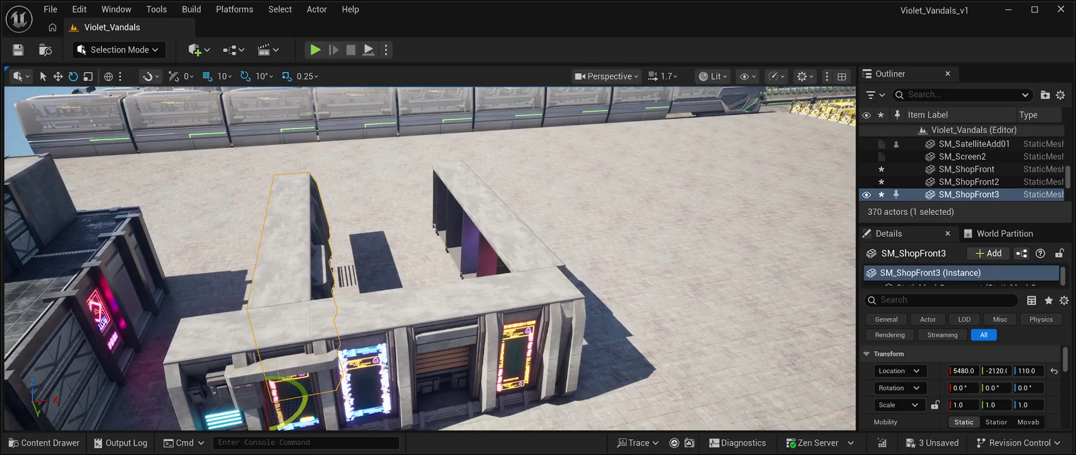
{"action": "left_click_drag", "start_coordinate": [302, 404], "coordinate": [214, 411]}
{"action": "scroll", "coordinate": [227, 341], "scroll_direction": "down", "scroll_amount": 3}
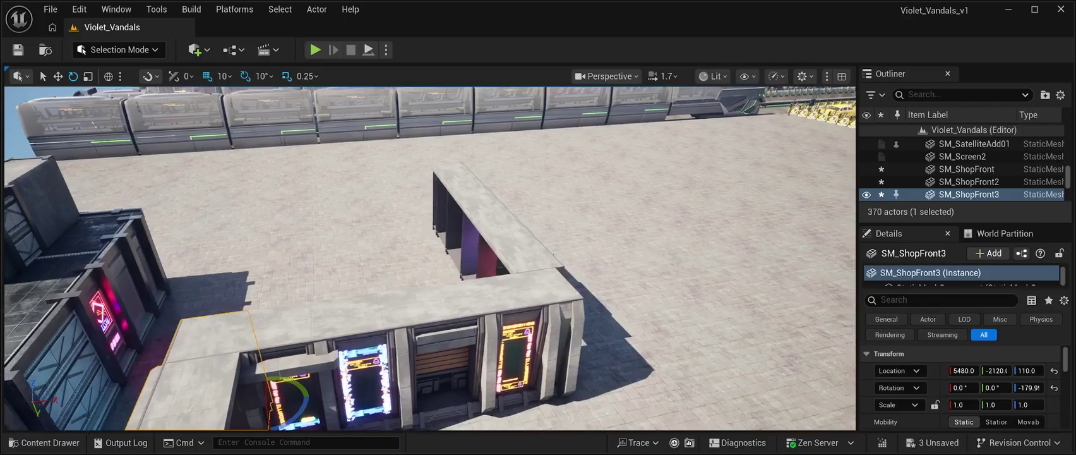
{"action": "scroll", "coordinate": [430, 259], "scroll_direction": "down", "scroll_amount": 3}
{"action": "key", "text": "w"}
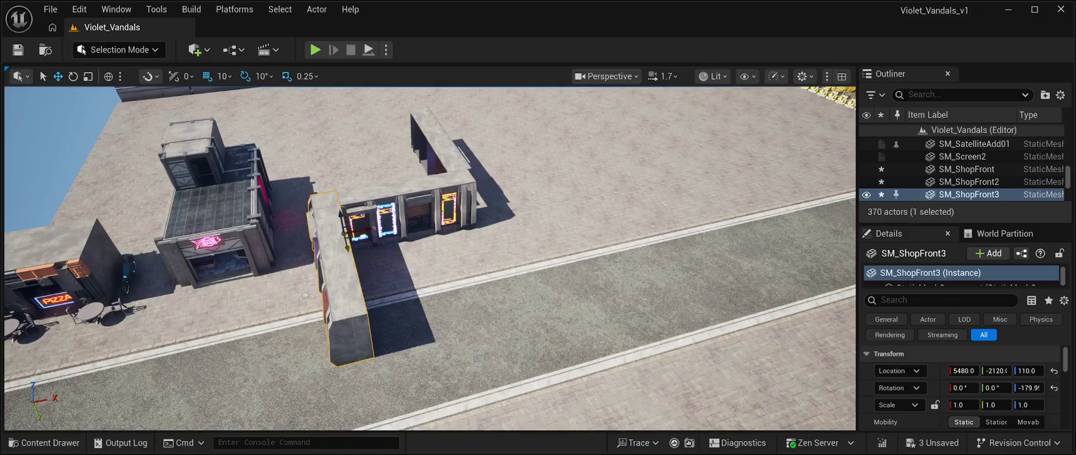
{"action": "mouse_move", "coordinate": [344, 249]}
{"action": "left_mouse_down"}
{"action": "mouse_move", "coordinate": [342, 164]}
{"action": "mouse_move", "coordinate": [352, 151]}
{"action": "mouse_move", "coordinate": [373, 157]}
{"action": "left_mouse_up"}
{"action": "scroll", "coordinate": [342, 169], "scroll_direction": "up", "scroll_amount": 5}
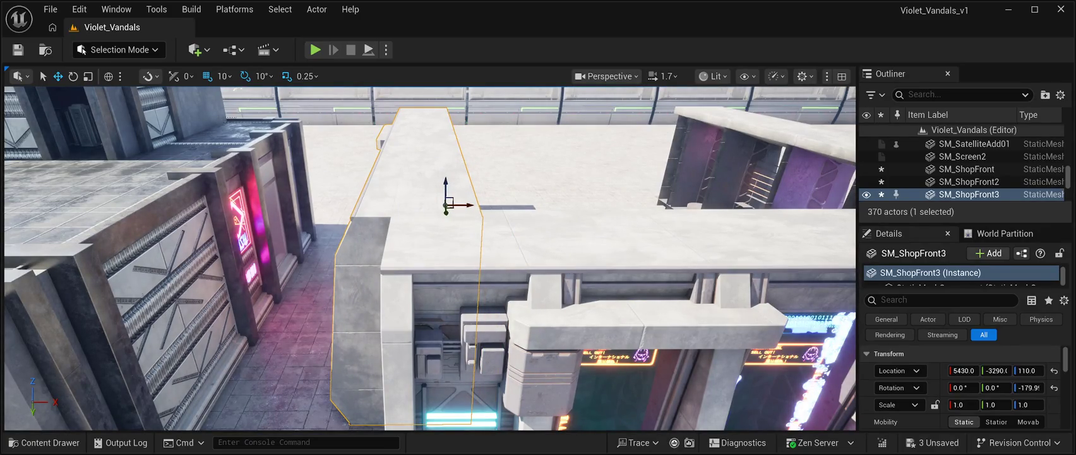
{"action": "scroll", "coordinate": [430, 259], "scroll_direction": "down", "scroll_amount": 10}
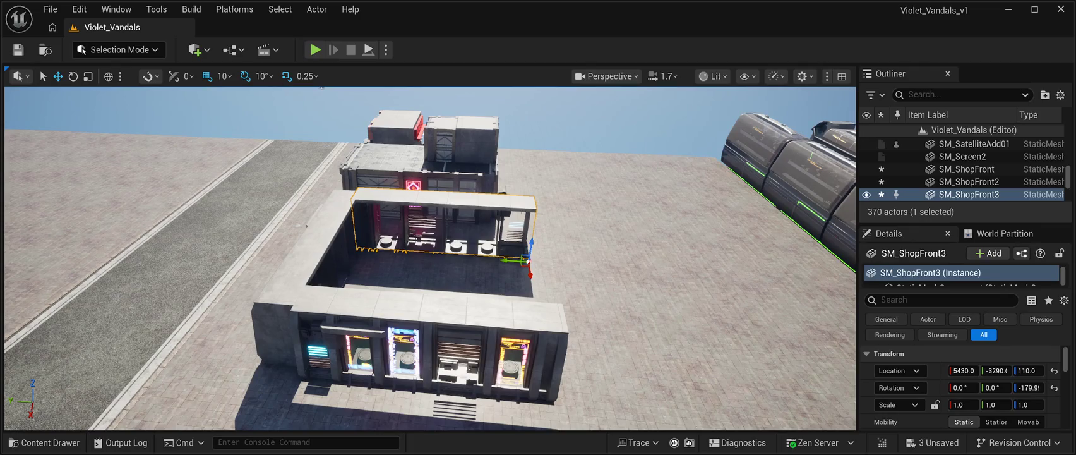
Step: Enable Shadow Two Sided on SM_ShopFront2 using a 'two' property search
{"action": "left_click", "coordinate": [969, 181]}
{"action": "left_click", "coordinate": [941, 300]}
{"action": "type", "text": "two"}
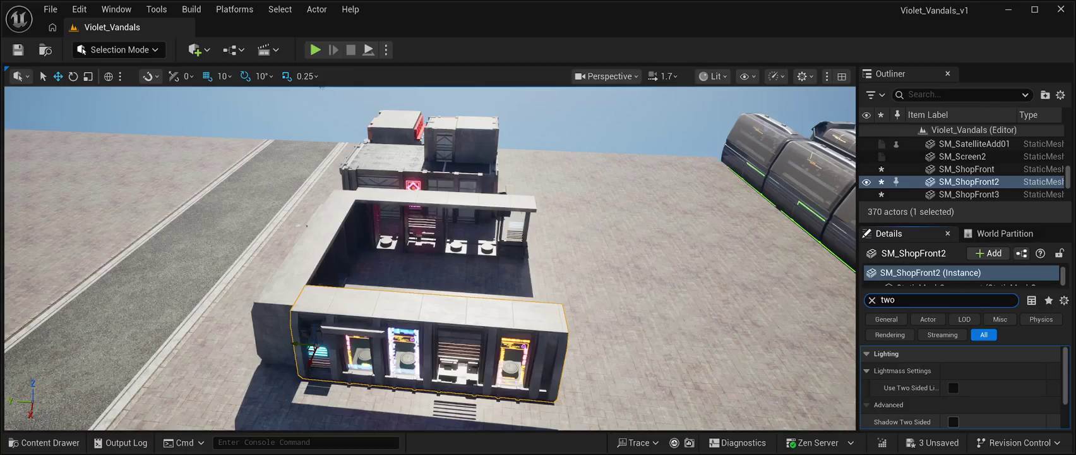
{"action": "left_click", "coordinate": [953, 421]}
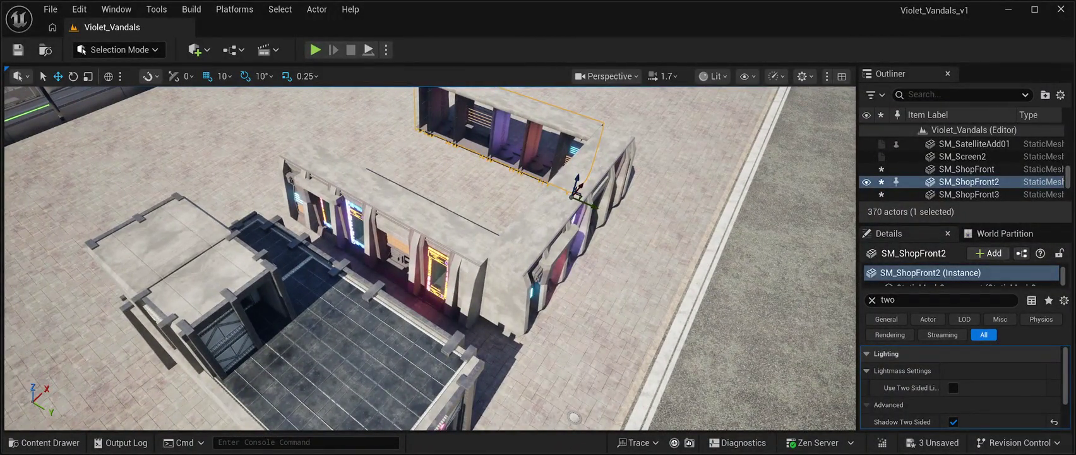
Step: Give SM_ShopFront3 and SM_ShopFront the same two-sided shadows, then save the level
{"action": "left_click", "coordinate": [969, 194]}
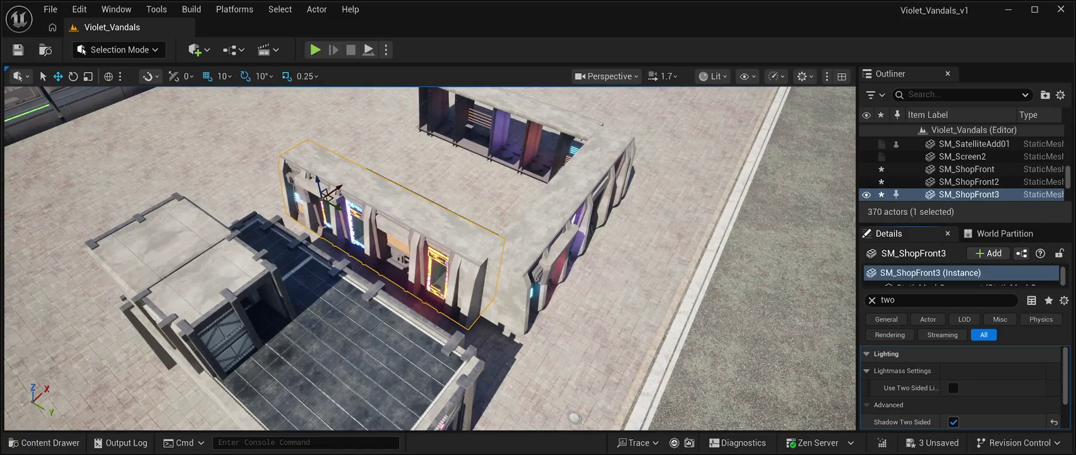
{"action": "left_click", "coordinate": [966, 168]}
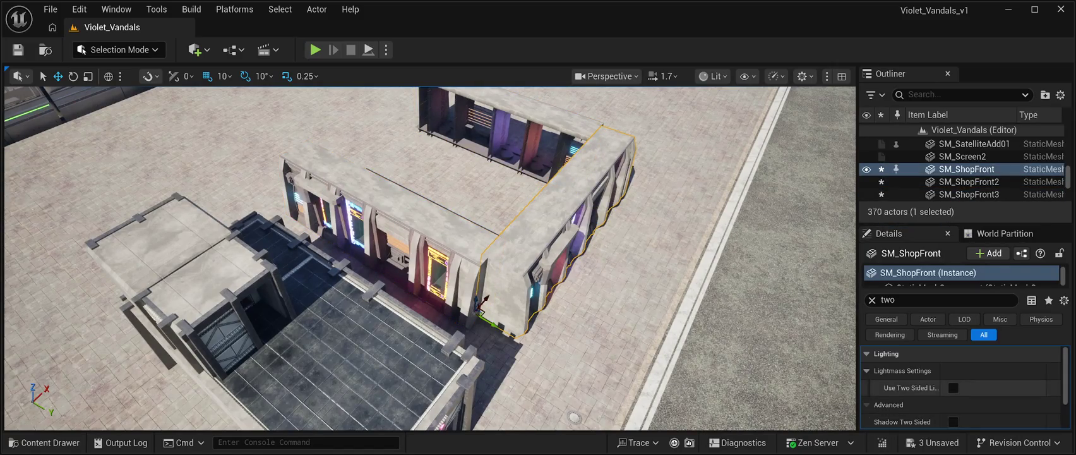
{"action": "left_click_drag", "start_coordinate": [430, 253], "coordinate": [569, 234]}
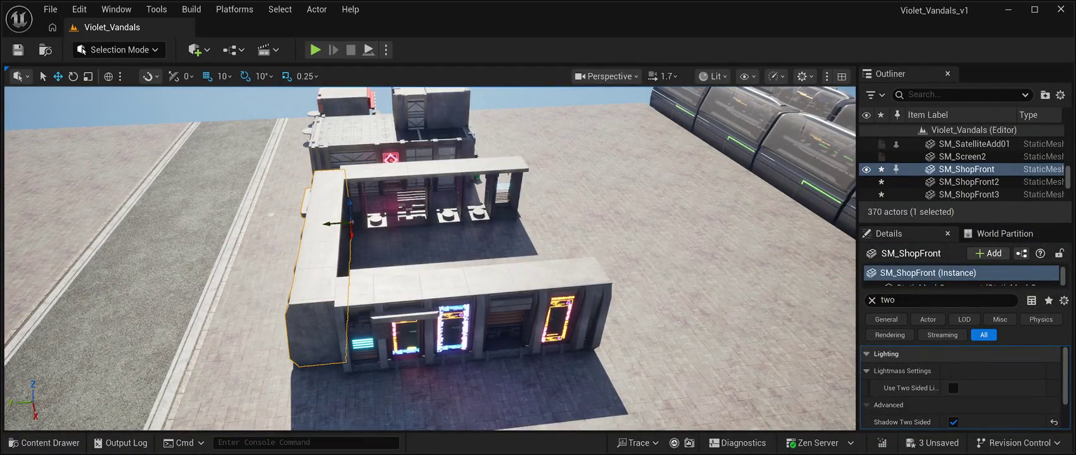
{"action": "scroll", "coordinate": [430, 259], "scroll_direction": "down", "scroll_amount": 10}
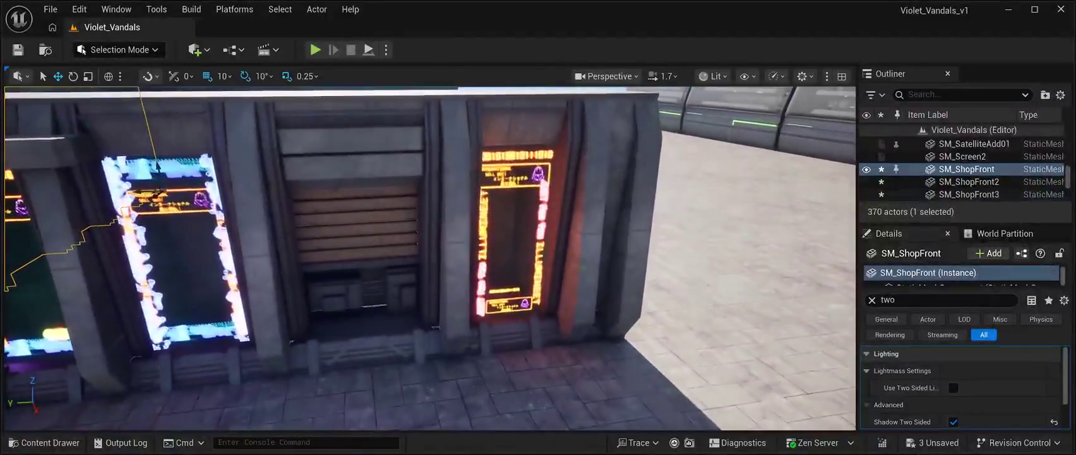
{"action": "left_click_drag", "start_coordinate": [430, 259], "coordinate": [555, 246]}
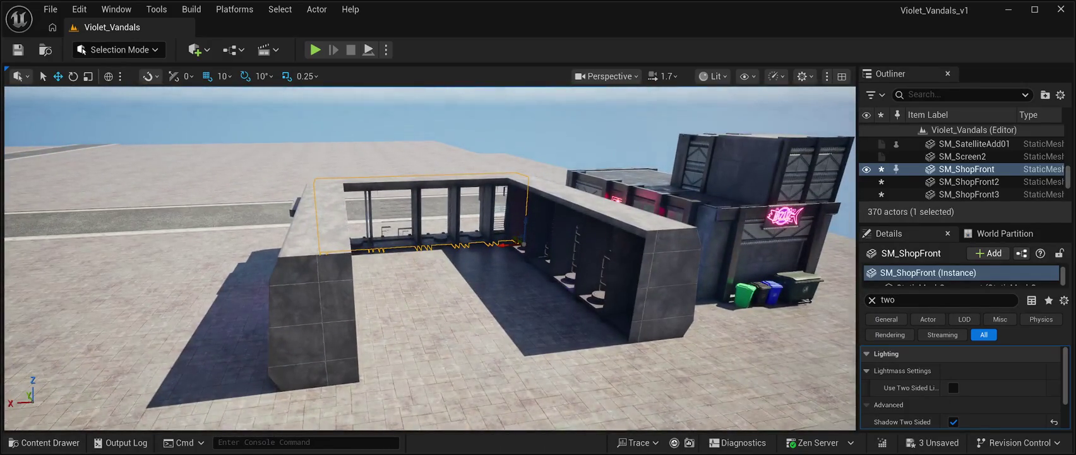
{"action": "left_click", "coordinate": [18, 49]}
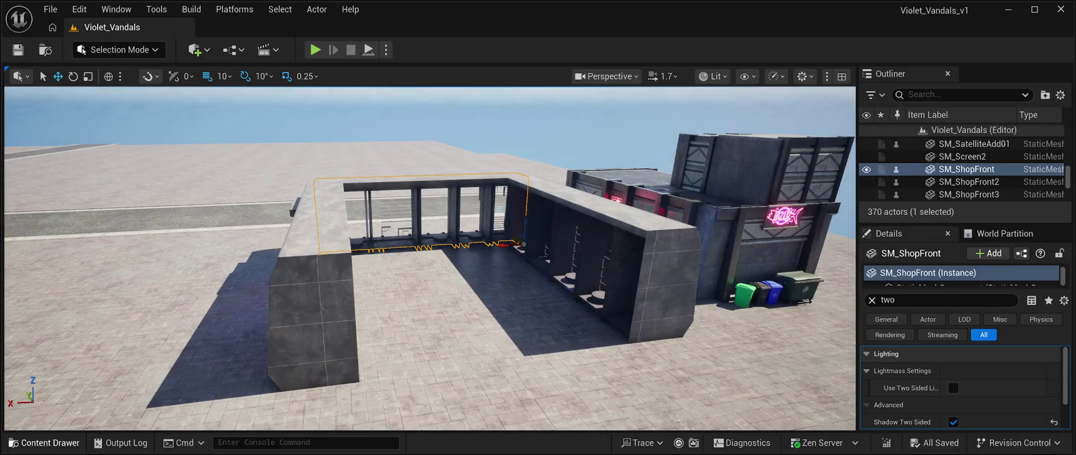
Step: Place the SM_Slums06 wall panel into the enclosure's open side
{"action": "left_click", "coordinate": [44, 442]}
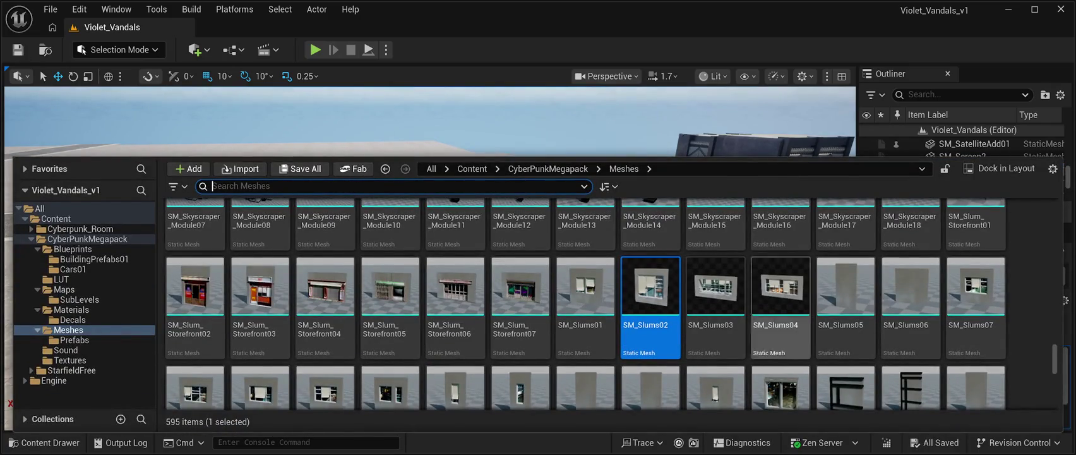
{"action": "left_click", "coordinate": [910, 288]}
{"action": "key", "text": "ctrl+space"}
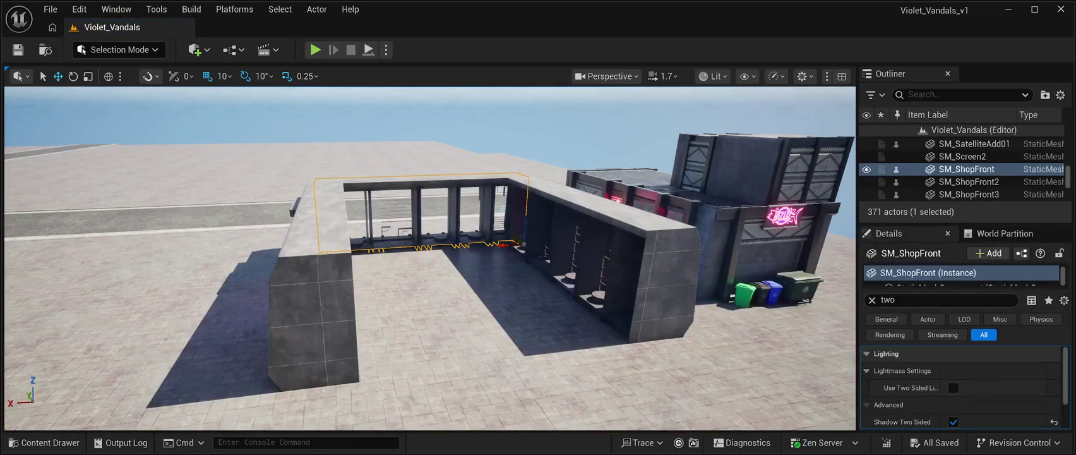
{"action": "mouse_move", "coordinate": [521, 243]}
{"action": "left_mouse_down"}
{"action": "mouse_move", "coordinate": [537, 259]}
{"action": "mouse_move", "coordinate": [553, 254]}
{"action": "mouse_move", "coordinate": [602, 314]}
{"action": "mouse_move", "coordinate": [679, 358]}
{"action": "left_mouse_up"}
{"action": "mouse_move", "coordinate": [771, 363]}
{"action": "left_mouse_down"}
{"action": "mouse_move", "coordinate": [756, 320]}
{"action": "mouse_move", "coordinate": [604, 353]}
{"action": "left_mouse_up"}
Step: Fly closer to the alcove, clear the 'two' property filter, and select the road floor piece
{"action": "key", "text": "w"}
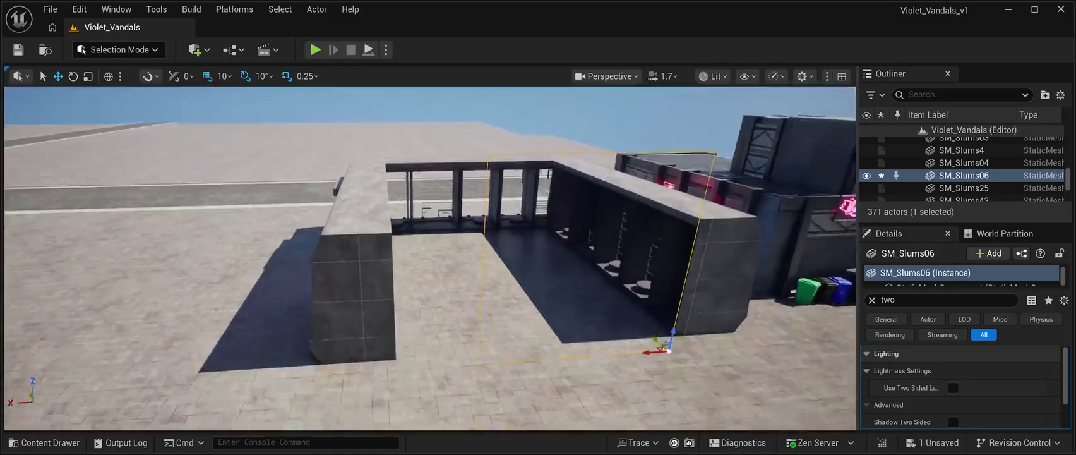
{"action": "key", "text": "w"}
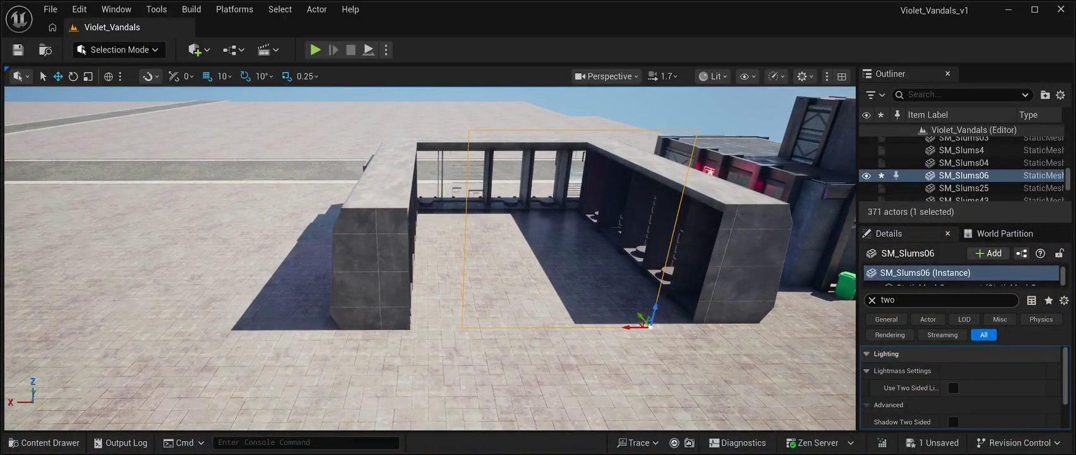
{"action": "left_click", "coordinate": [887, 300]}
{"action": "key", "text": "BackSpace"}
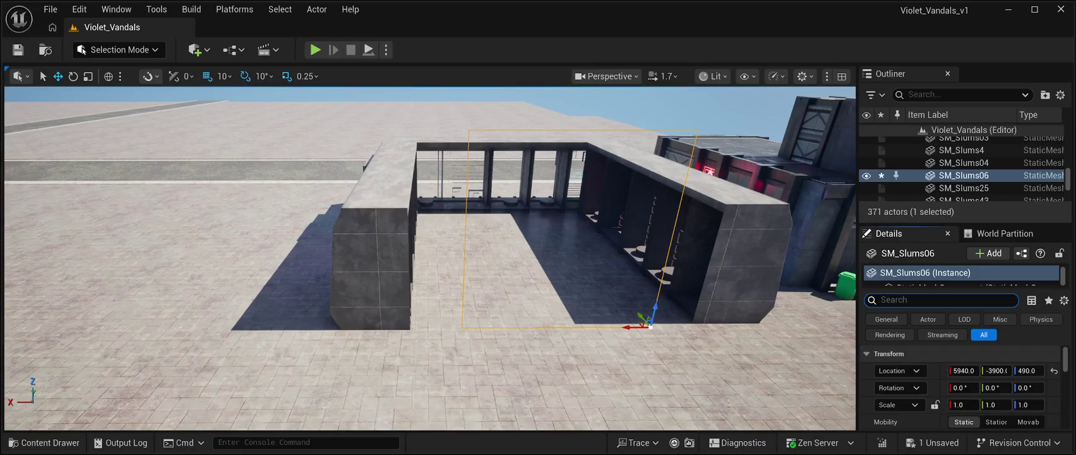
{"action": "scroll", "coordinate": [959, 385], "scroll_direction": "down", "scroll_amount": 3}
{"action": "scroll", "coordinate": [960, 385], "scroll_direction": "down", "scroll_amount": 2}
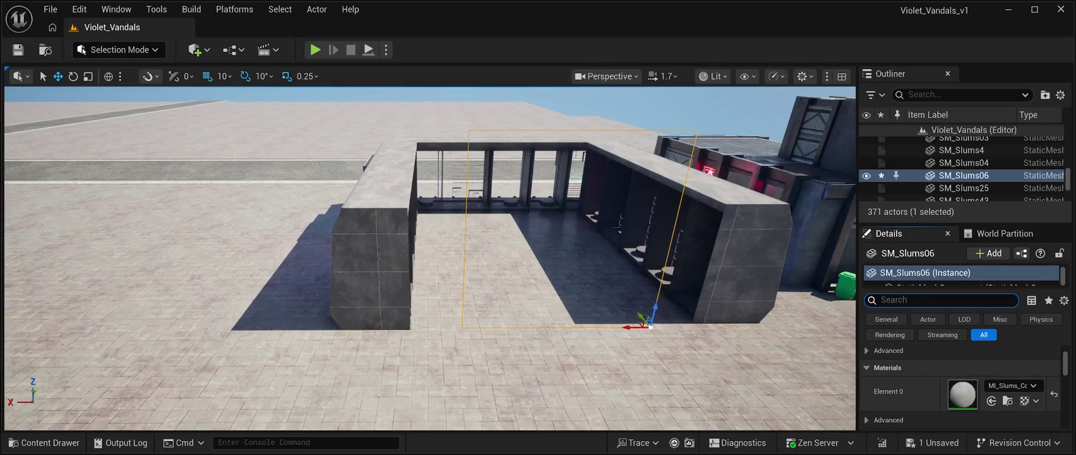
{"action": "scroll", "coordinate": [960, 385], "scroll_direction": "down", "scroll_amount": 2}
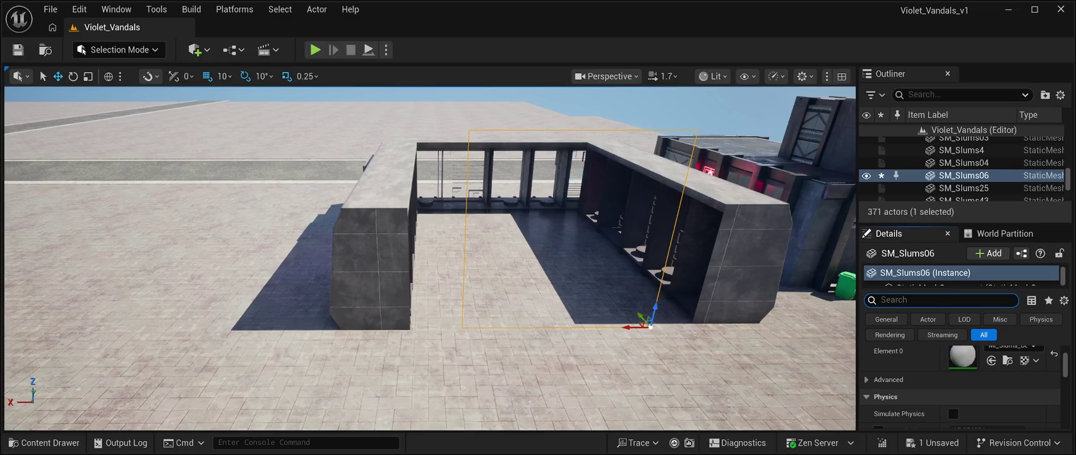
{"action": "left_click", "coordinate": [505, 379]}
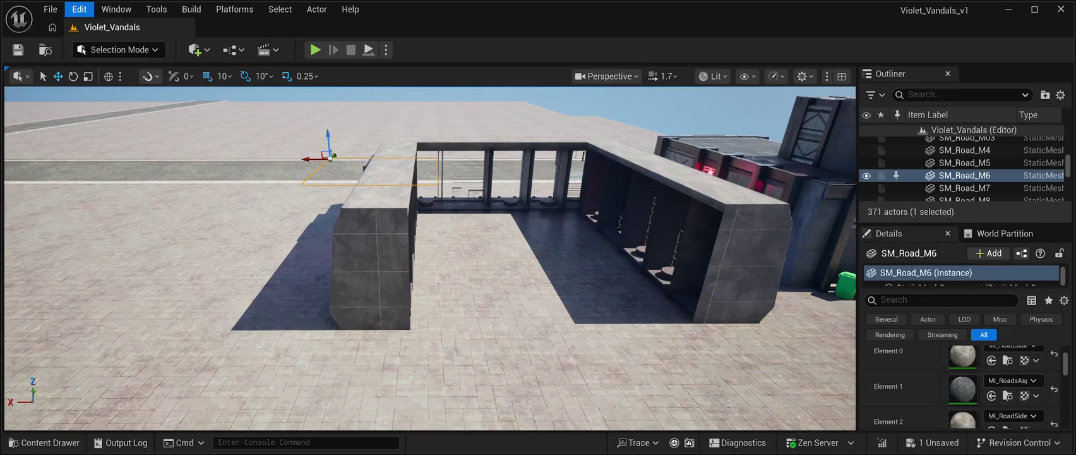
Step: Step through SM_Slums06's moves with undo and redo, then undo its placement entirely
{"action": "key", "text": "ctrl+z"}
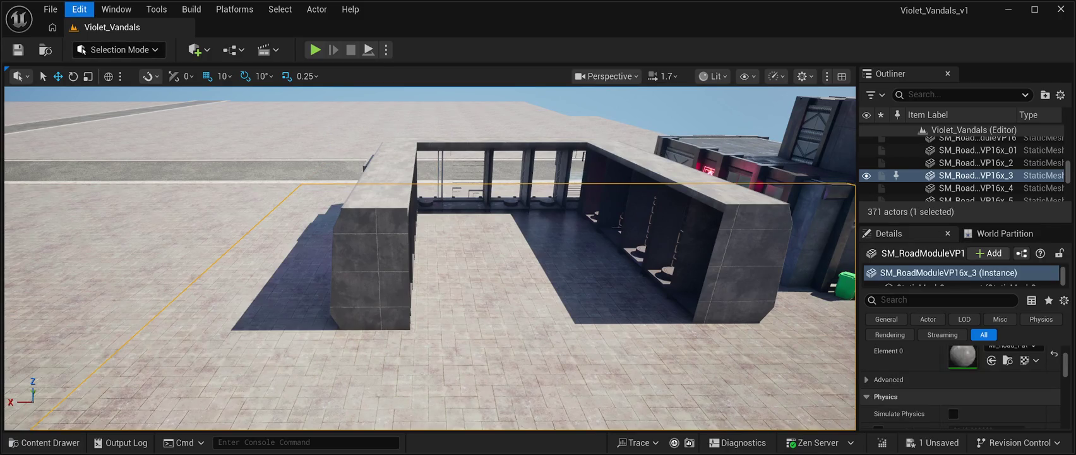
{"action": "key", "text": "ctrl+z"}
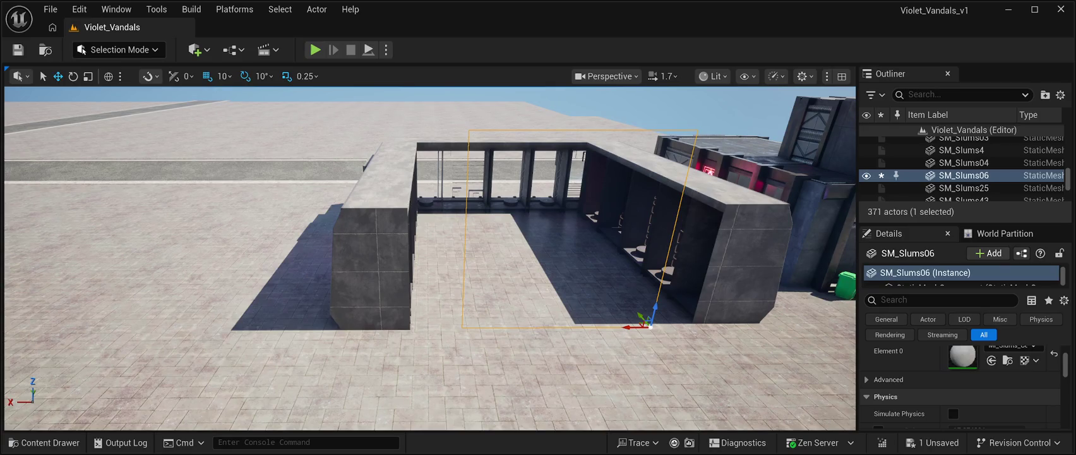
{"action": "key", "text": "ctrl+z"}
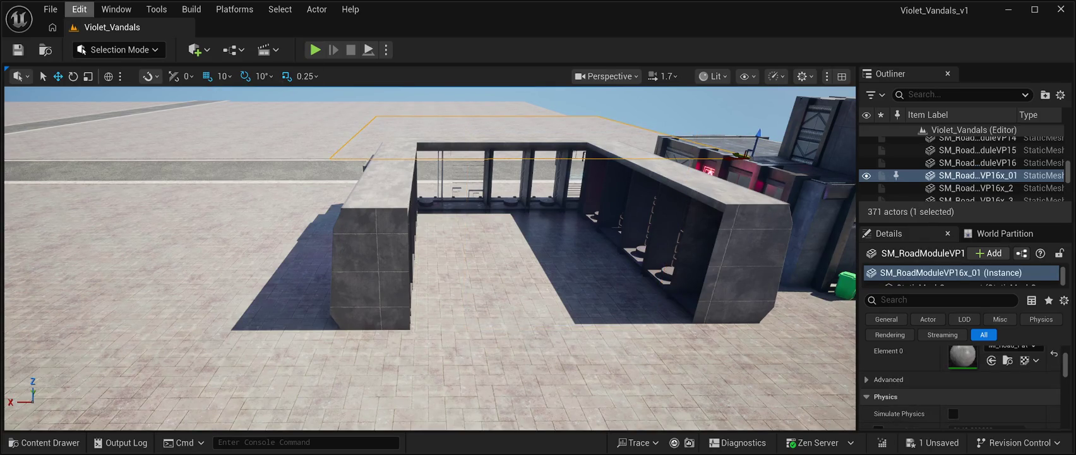
{"action": "key", "text": "ctrl+y"}
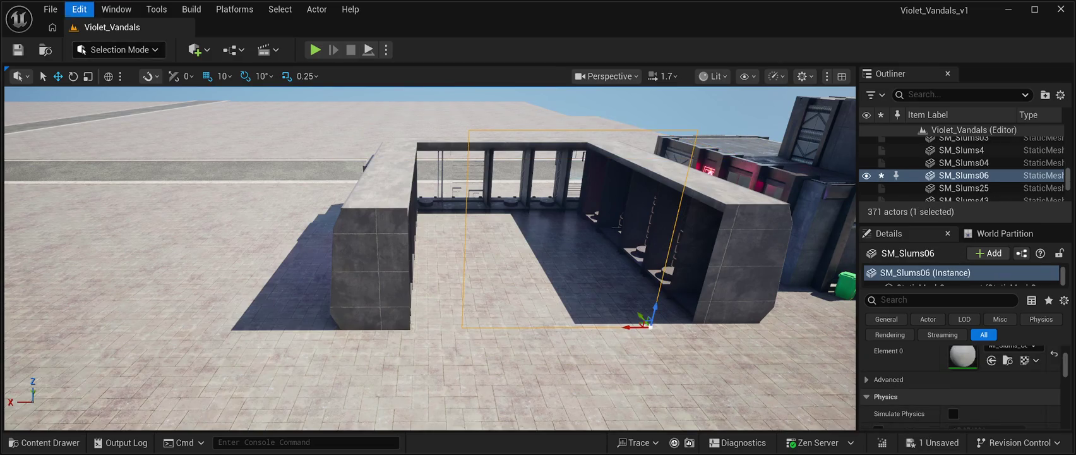
{"action": "key", "text": "ctrl+y"}
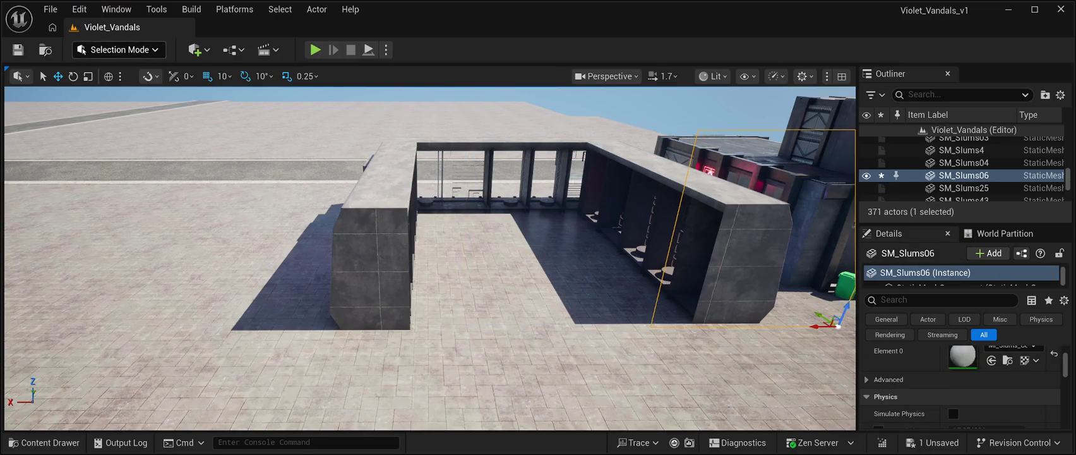
{"action": "key", "text": "ctrl+y"}
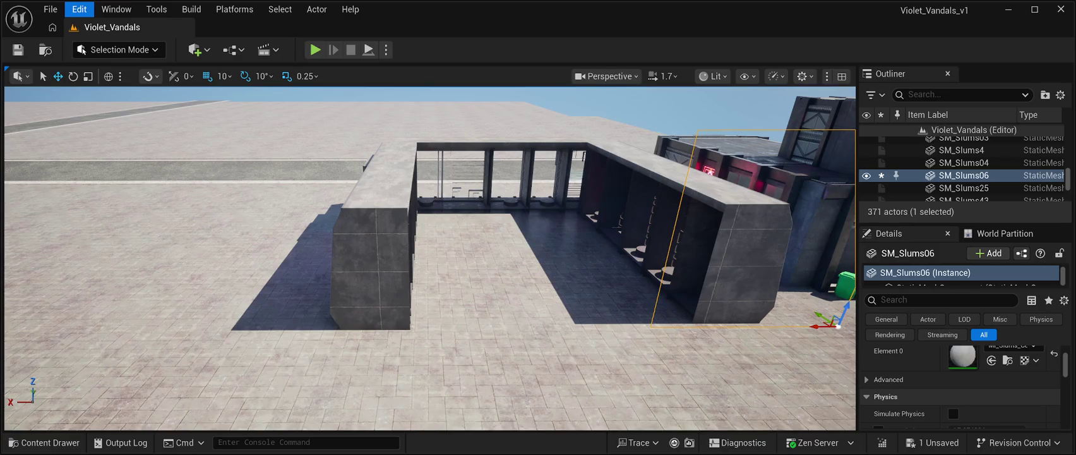
{"action": "key", "text": "ctrl+y"}
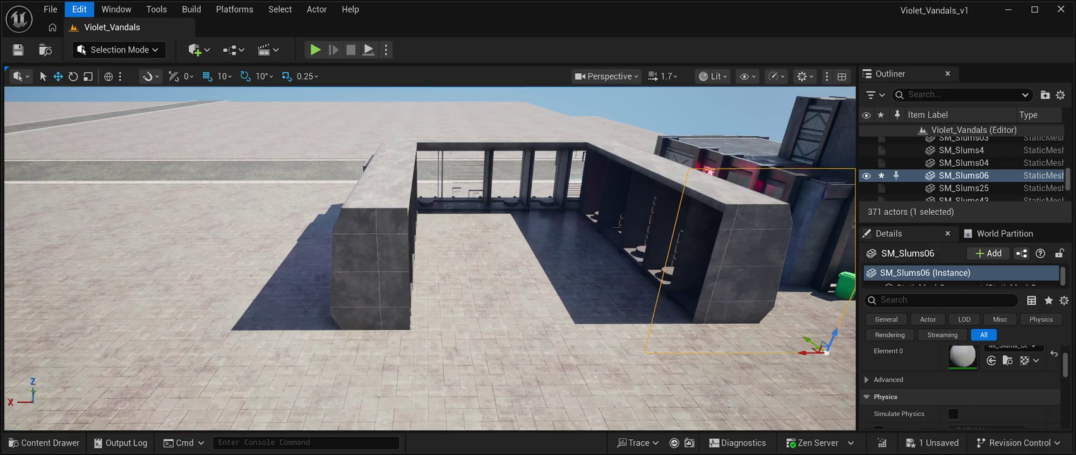
{"action": "key", "text": "ctrl+z"}
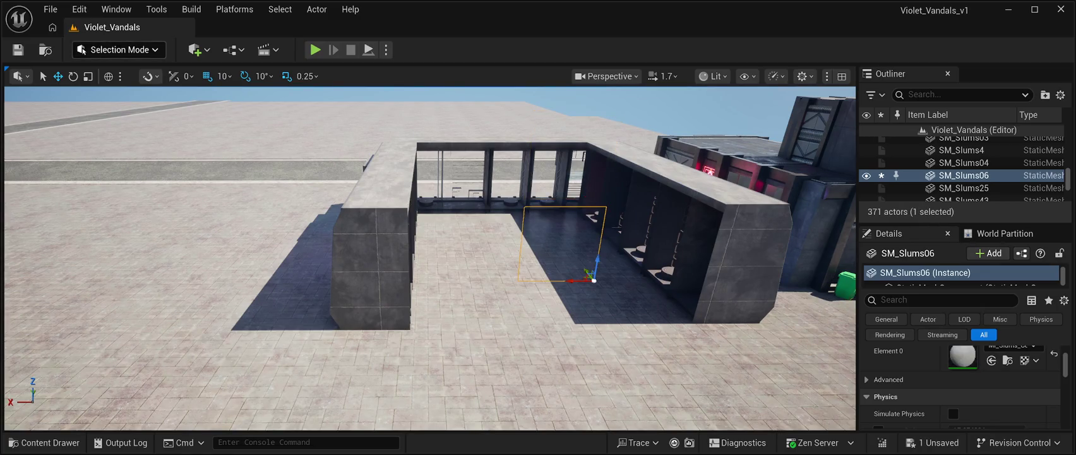
{"action": "key", "text": "ctrl+z"}
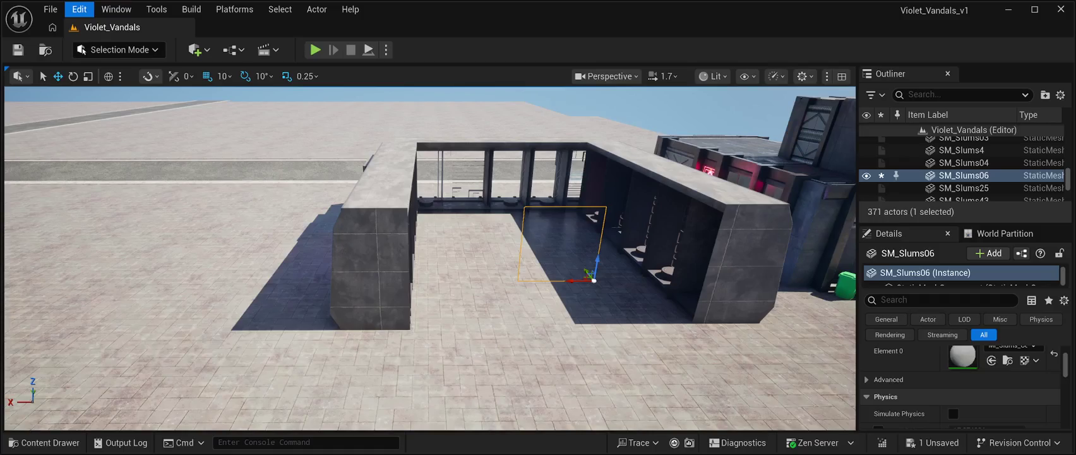
{"action": "key", "text": "ctrl+z"}
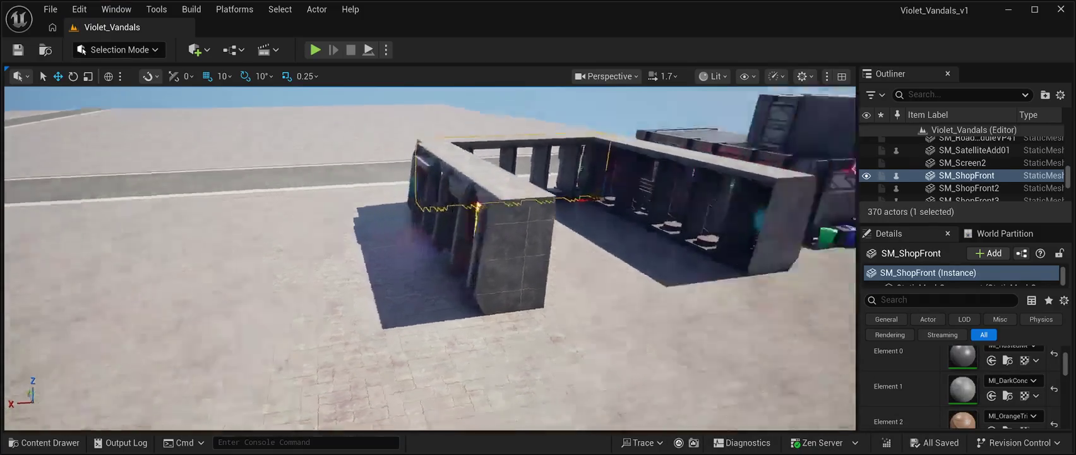
{"action": "key", "text": "ctrl+space"}
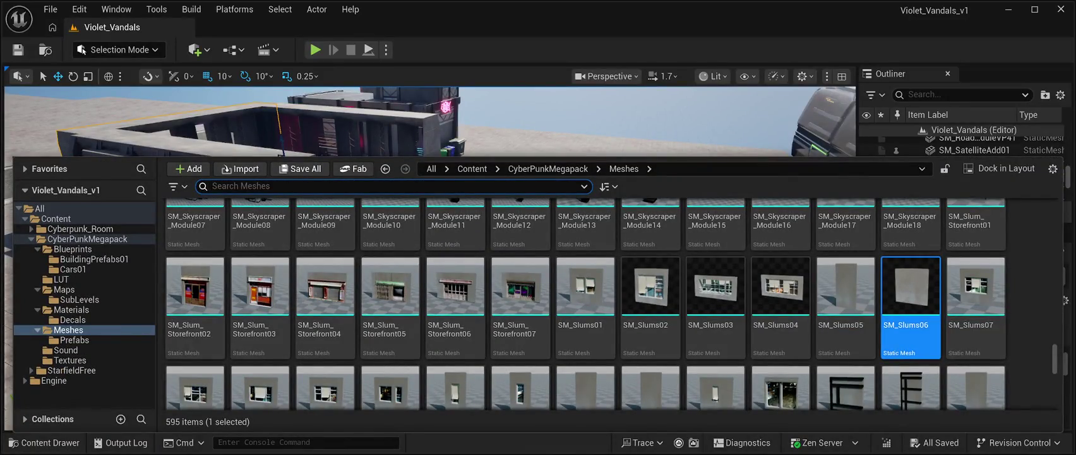
{"action": "scroll", "coordinate": [520, 329], "scroll_direction": "down", "scroll_amount": 1}
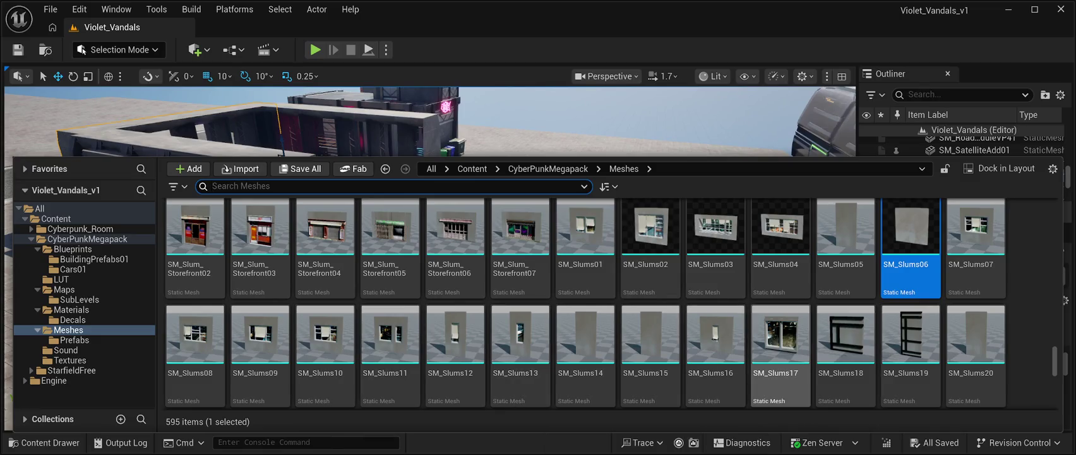
{"action": "left_click", "coordinate": [780, 341]}
{"action": "left_click", "coordinate": [158, 136]}
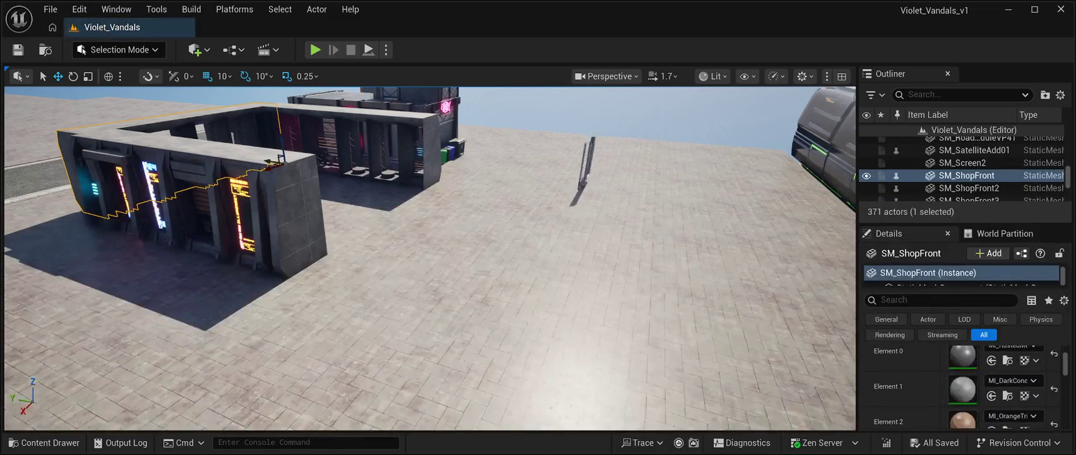
{"action": "left_click", "coordinate": [387, 186]}
{"action": "key", "text": "f"}
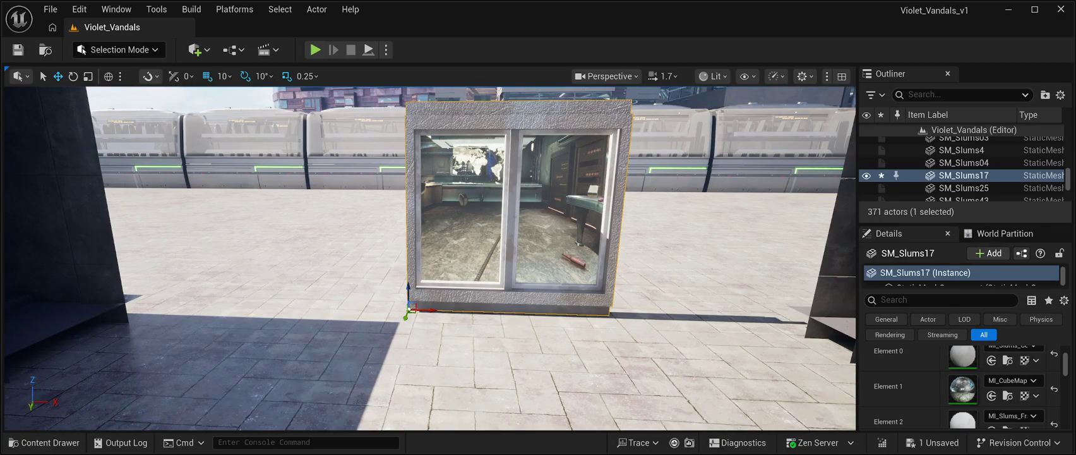
{"action": "key", "text": "Delete"}
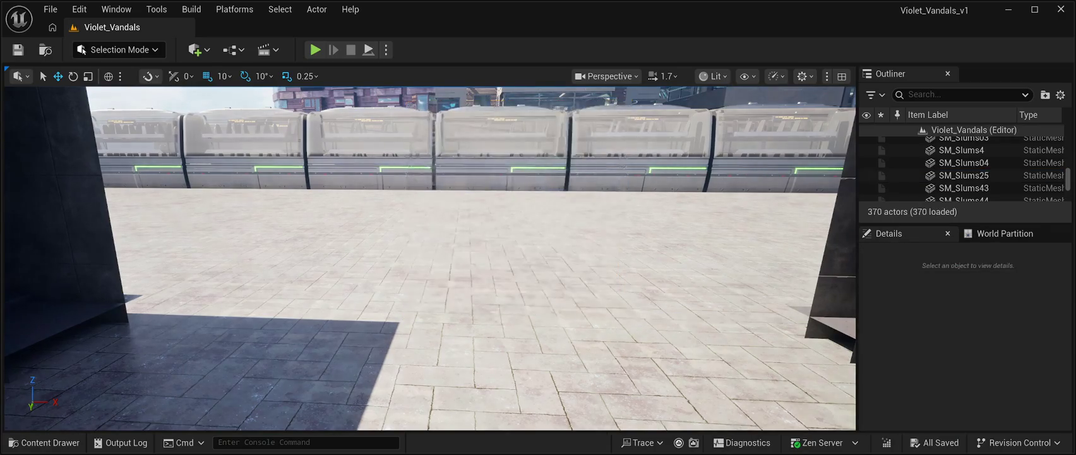
{"action": "left_click", "coordinate": [44, 442]}
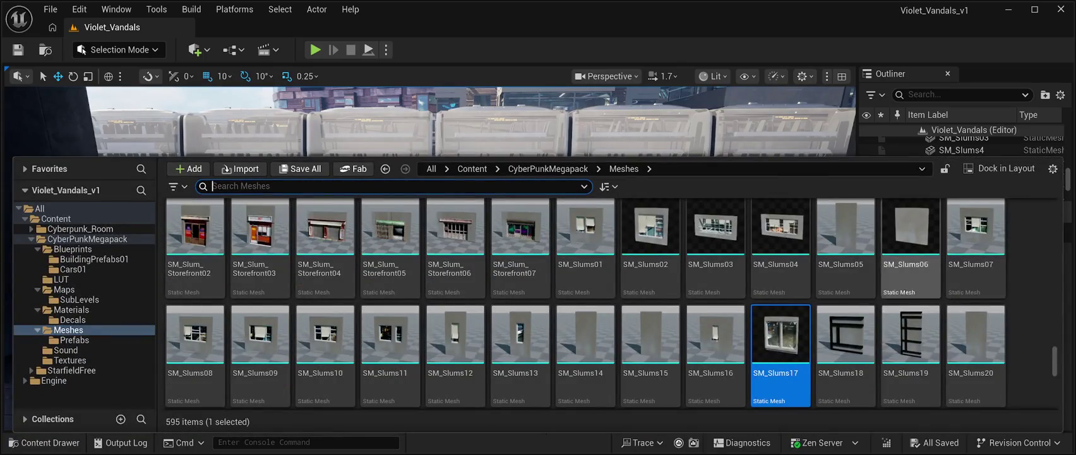
{"action": "mouse_move", "coordinate": [909, 252]}
{"action": "left_mouse_down"}
{"action": "mouse_move", "coordinate": [910, 240]}
{"action": "mouse_move", "coordinate": [726, 113]}
{"action": "mouse_move", "coordinate": [600, 104]}
{"action": "mouse_move", "coordinate": [455, 190]}
{"action": "left_mouse_up"}
{"action": "left_click_drag", "start_coordinate": [395, 245], "coordinate": [294, 313]}
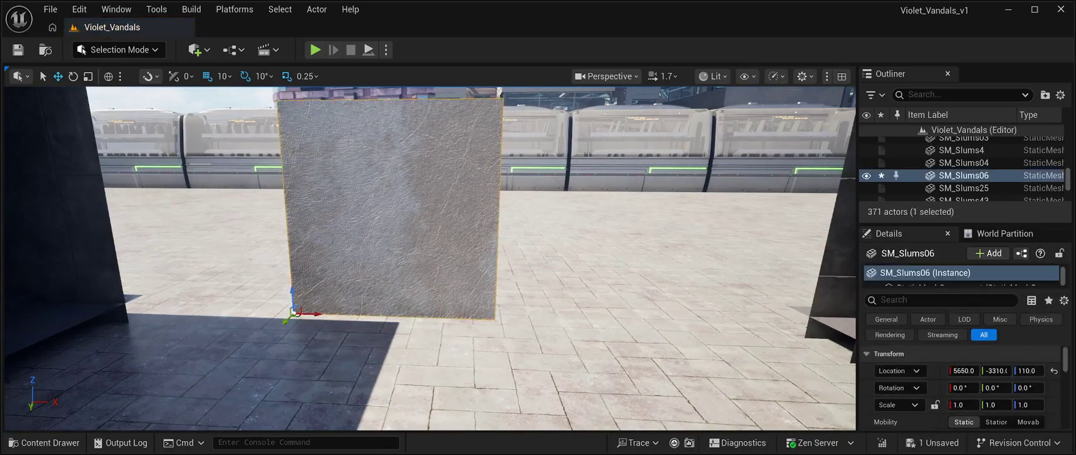
{"action": "key", "text": "s"}
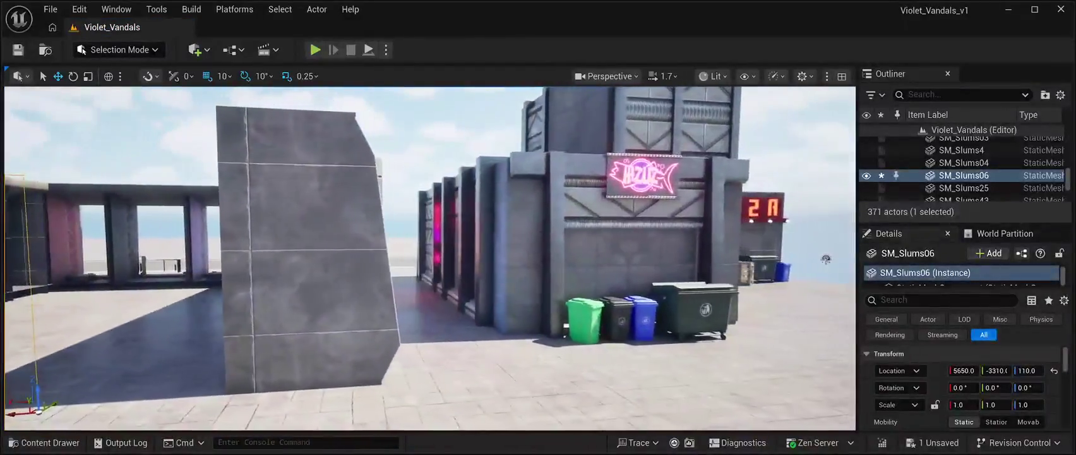
{"action": "key", "text": "e"}
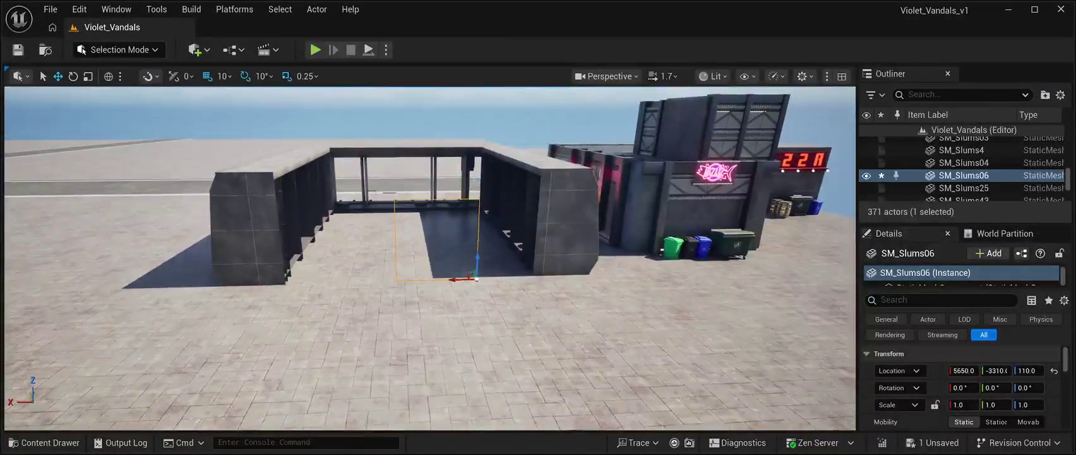
{"action": "left_click", "coordinate": [73, 76]}
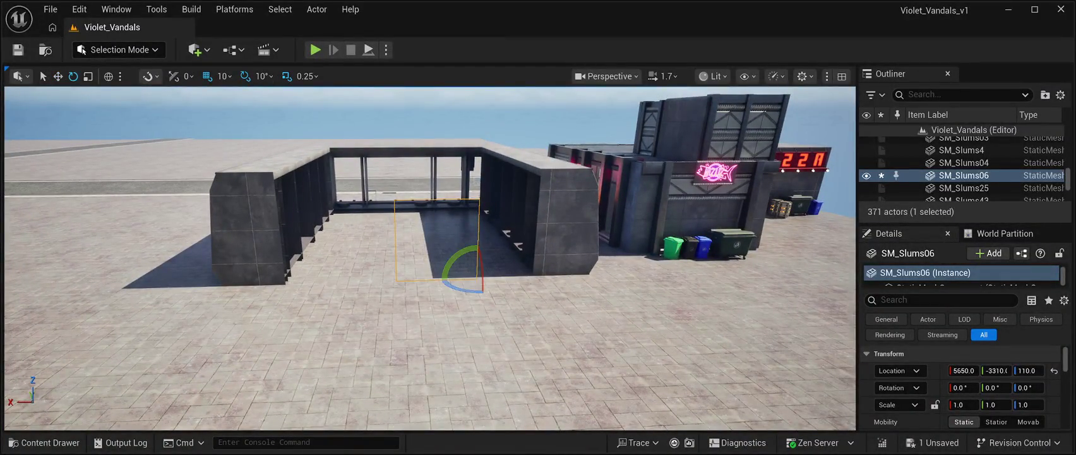
{"action": "mouse_move", "coordinate": [464, 291]}
{"action": "left_mouse_down"}
{"action": "mouse_move", "coordinate": [426, 294]}
{"action": "mouse_move", "coordinate": [453, 278]}
{"action": "mouse_move", "coordinate": [429, 279]}
{"action": "mouse_move", "coordinate": [530, 278]}
{"action": "left_mouse_up"}
{"action": "key", "text": "w"}
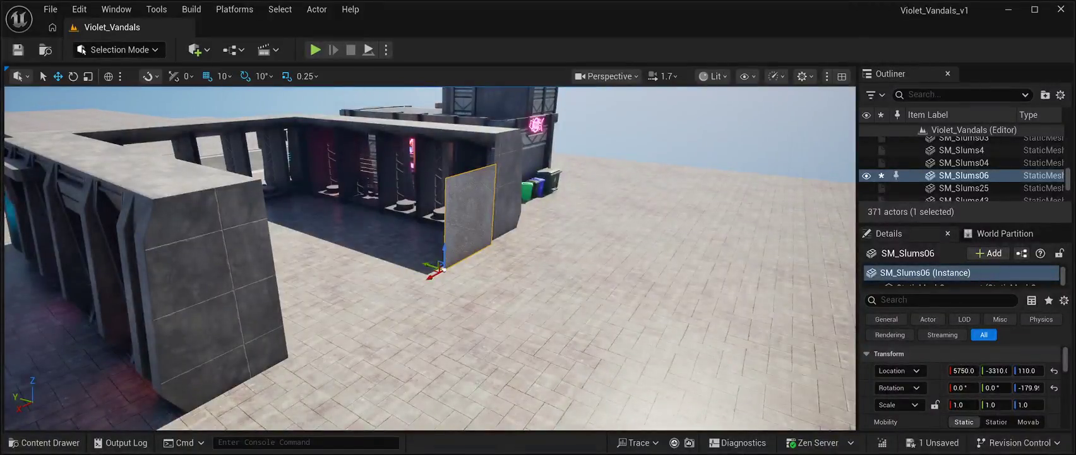
{"action": "left_click_drag", "start_coordinate": [429, 264], "coordinate": [423, 262]}
{"action": "key", "text": "f"}
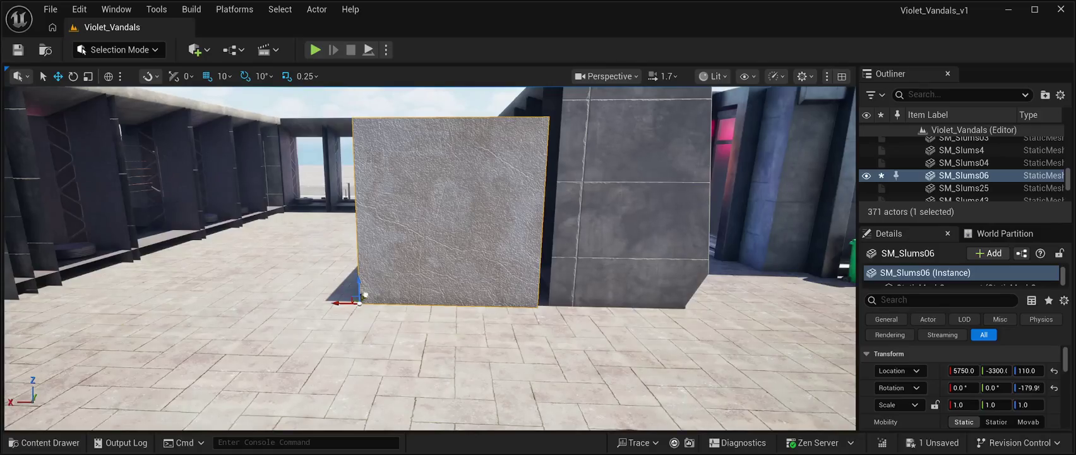
{"action": "left_click_drag", "start_coordinate": [370, 294], "coordinate": [383, 295]}
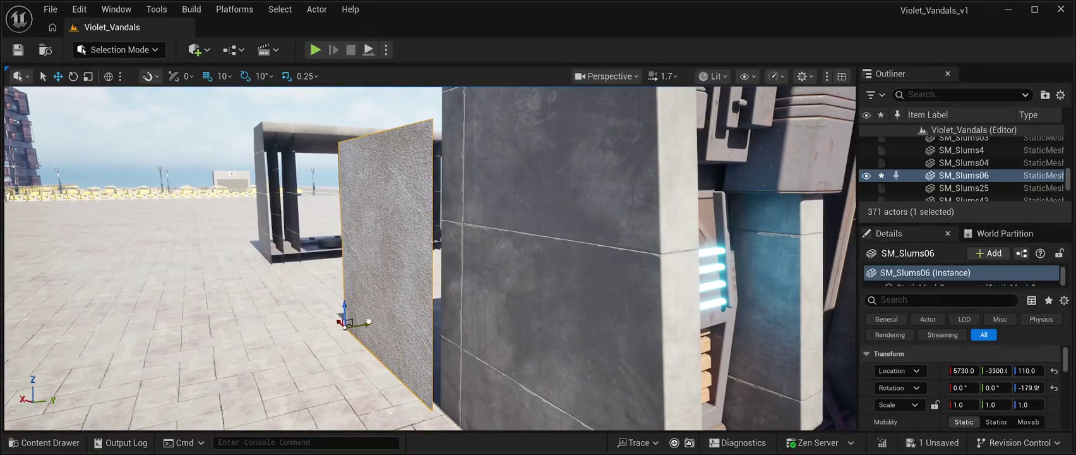
{"action": "left_click_drag", "start_coordinate": [369, 325], "coordinate": [375, 321]}
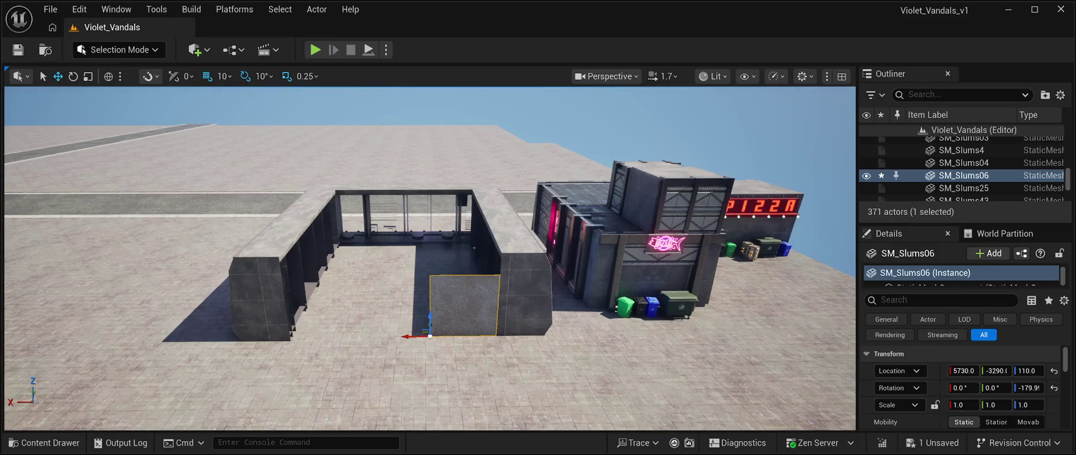
{"action": "key", "text": "ctrl+z"}
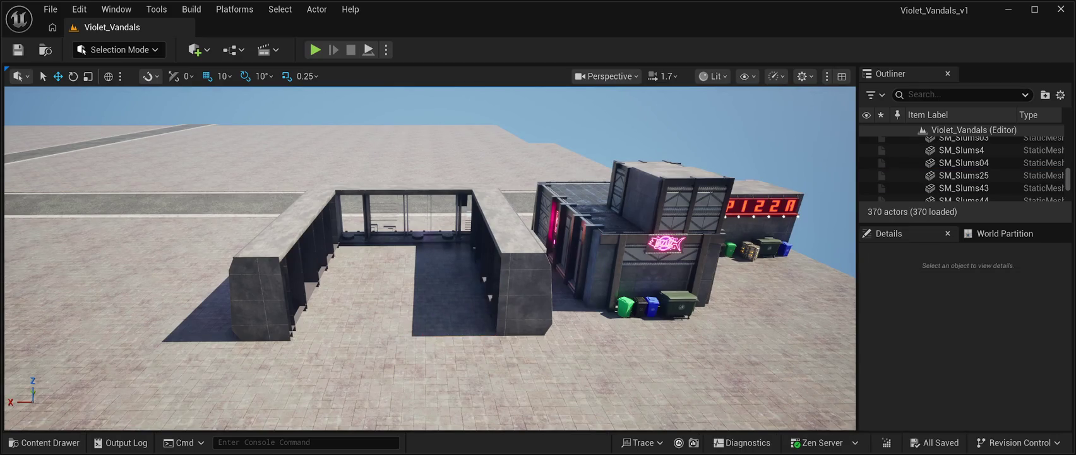
{"action": "key", "text": "ctrl+z"}
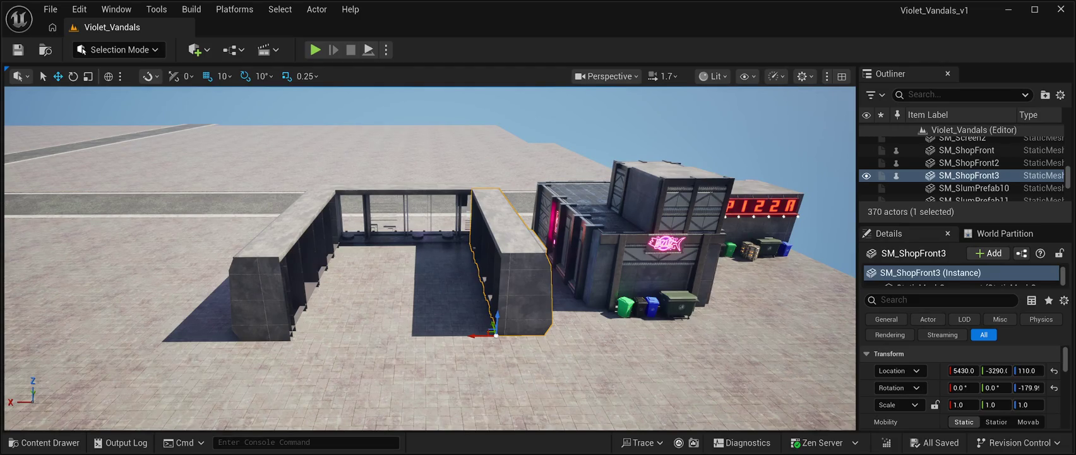
Step: Chain-duplicate the shop front into SM_ShopFront4–8, stepping each along X from 5610 to 6150 and beyond
{"action": "key", "text": "ctrl+d"}
{"action": "mouse_move", "coordinate": [472, 335]}
{"action": "left_mouse_down"}
{"action": "mouse_move", "coordinate": [413, 326]}
{"action": "mouse_move", "coordinate": [431, 334]}
{"action": "left_mouse_up"}
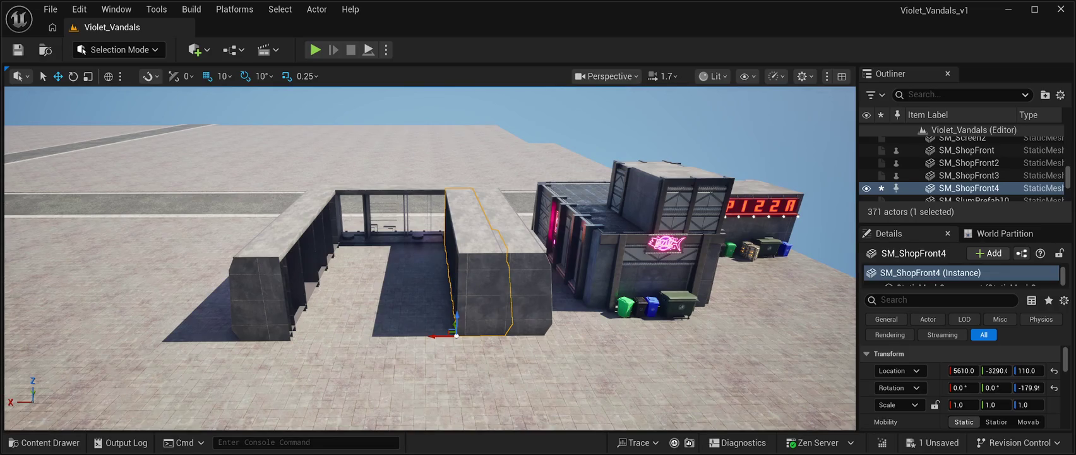
{"action": "key", "text": "ctrl+d"}
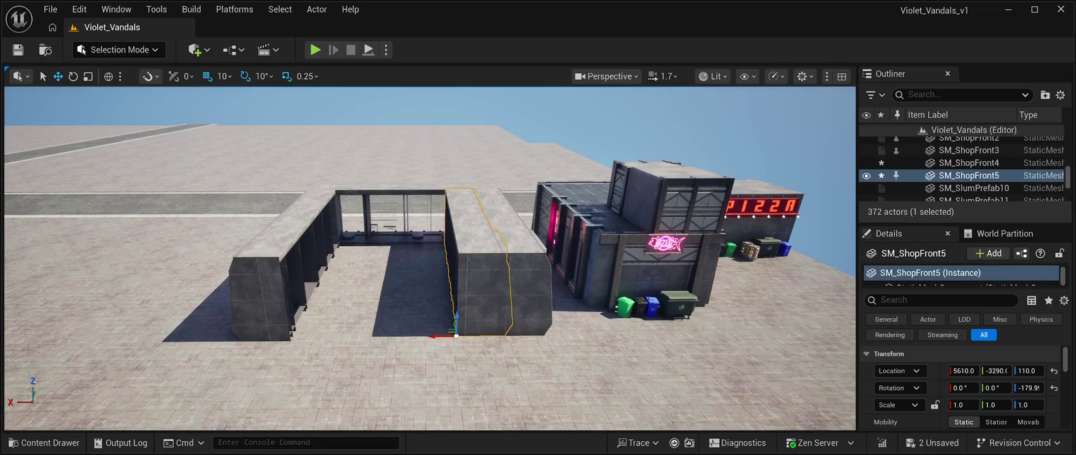
{"action": "left_click_drag", "start_coordinate": [442, 336], "coordinate": [384, 331]}
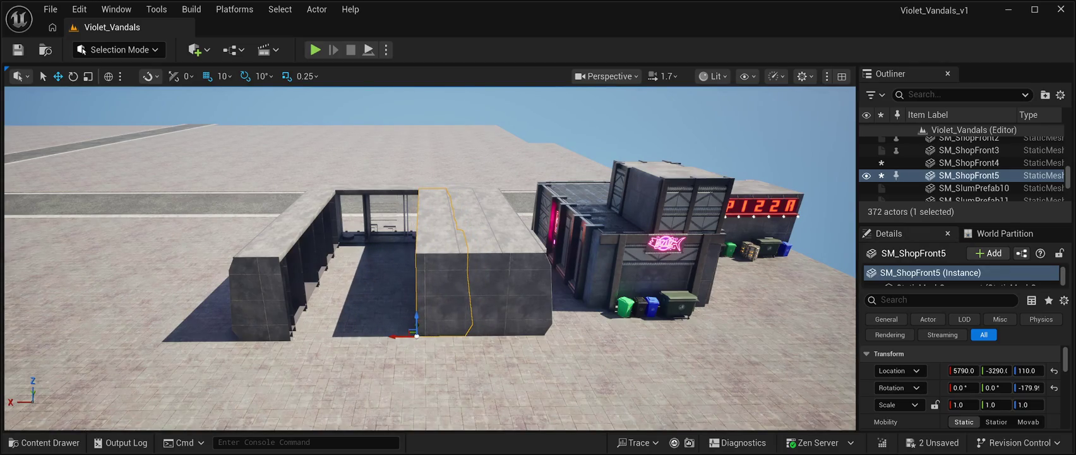
{"action": "key", "text": "ctrl+d"}
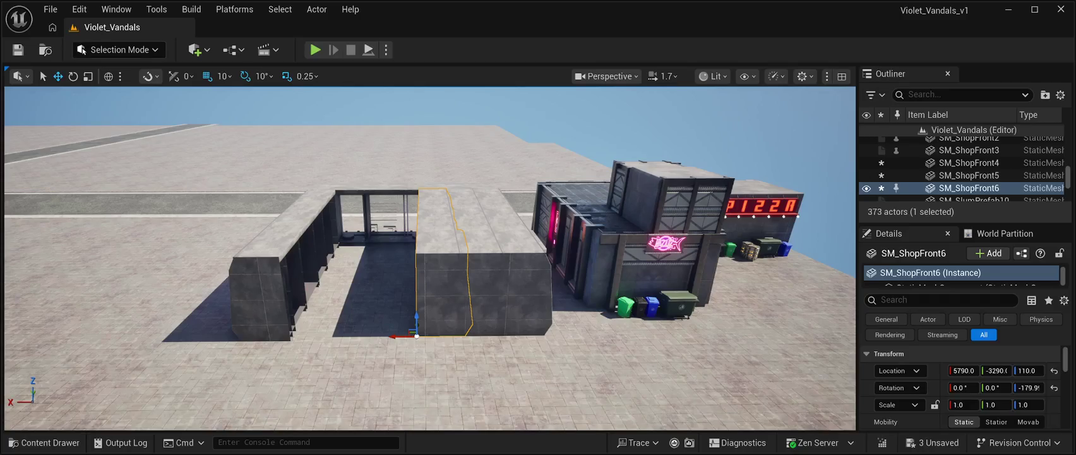
{"action": "left_click_drag", "start_coordinate": [392, 337], "coordinate": [348, 324]}
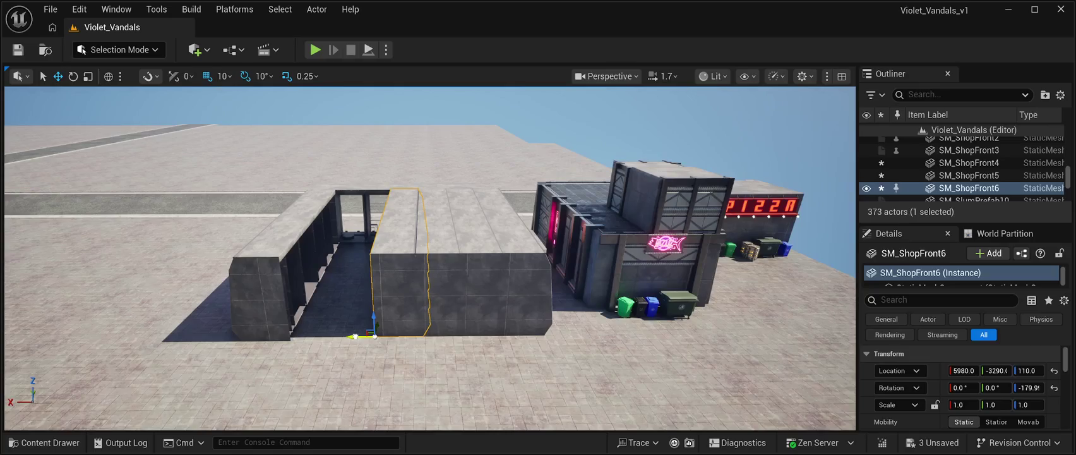
{"action": "left_click_drag", "start_coordinate": [353, 336], "coordinate": [355, 336]}
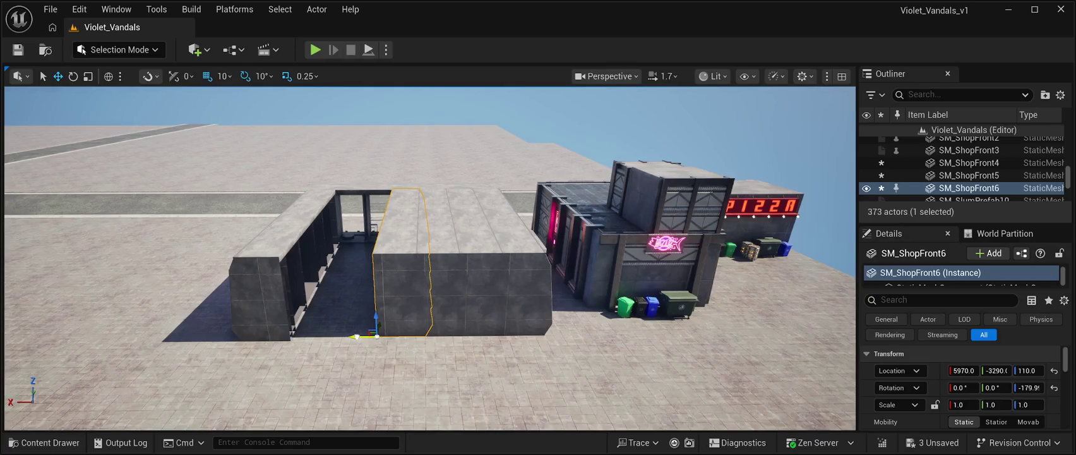
{"action": "key", "text": "ctrl+d"}
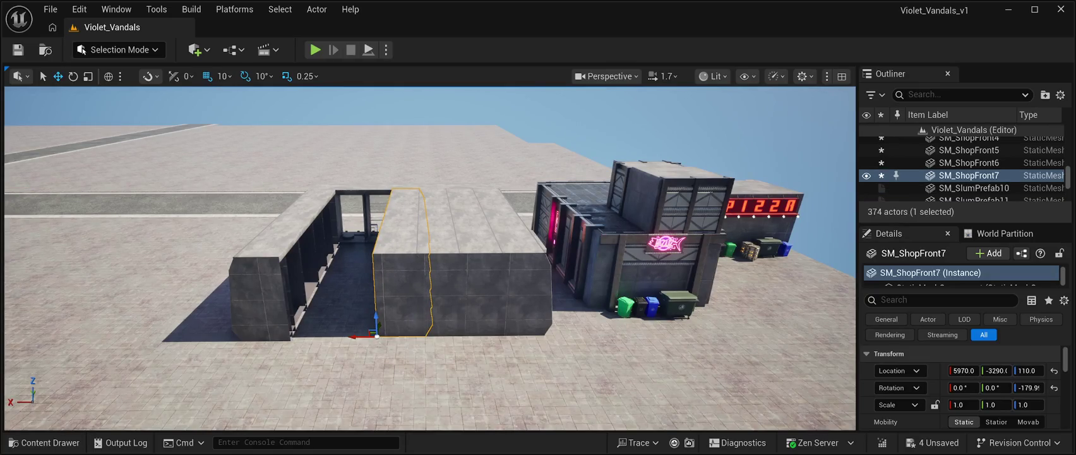
{"action": "left_click_drag", "start_coordinate": [359, 336], "coordinate": [315, 331]}
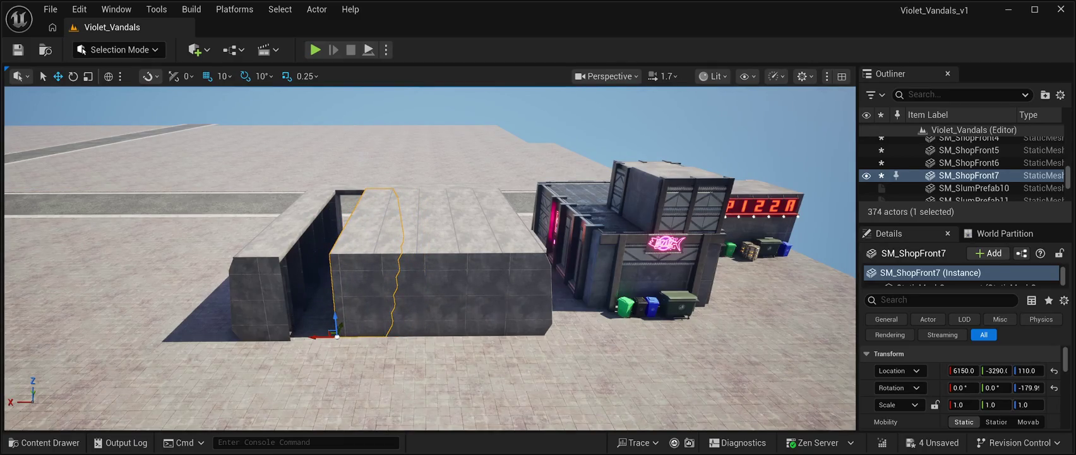
{"action": "key", "text": "ctrl+d"}
{"action": "left_click_drag", "start_coordinate": [309, 335], "coordinate": [267, 329]}
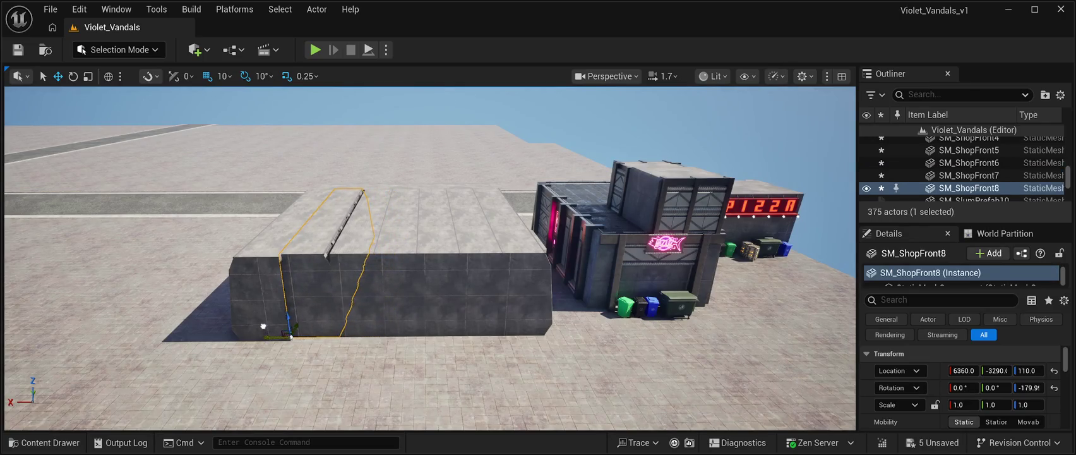
Step: Nudge the new end module and SM_ShopFront7, 6 and 5 so the seams close
{"action": "key", "text": "w"}
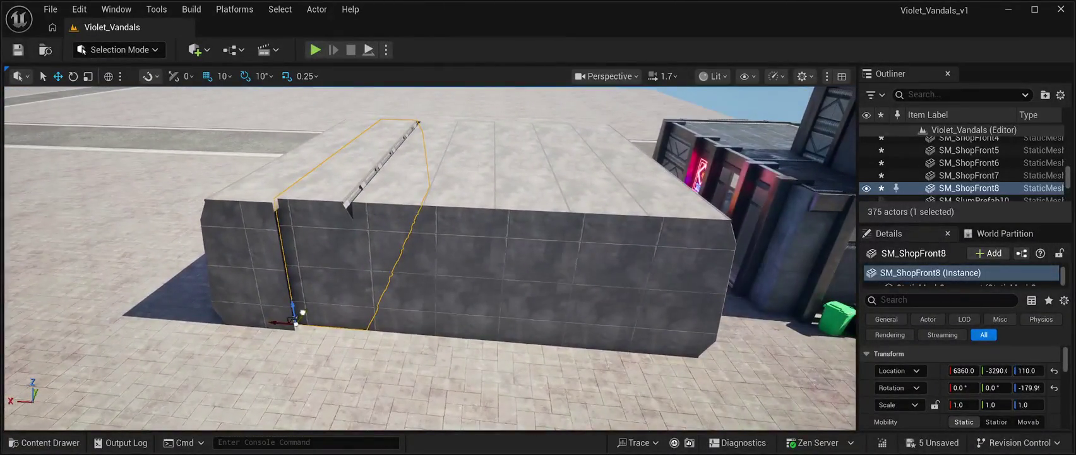
{"action": "left_click_drag", "start_coordinate": [305, 323], "coordinate": [301, 319]}
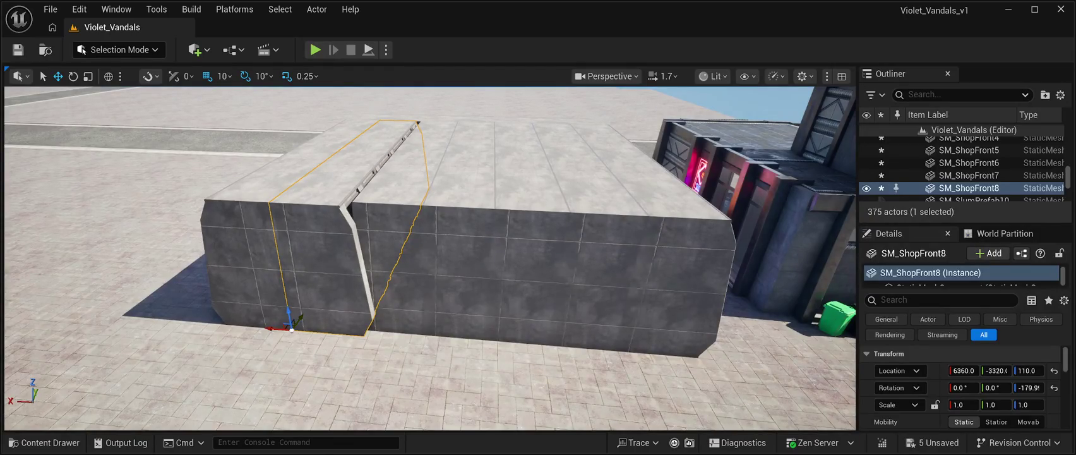
{"action": "left_click", "coordinate": [404, 265]}
{"action": "left_click_drag", "start_coordinate": [341, 327], "coordinate": [355, 324]}
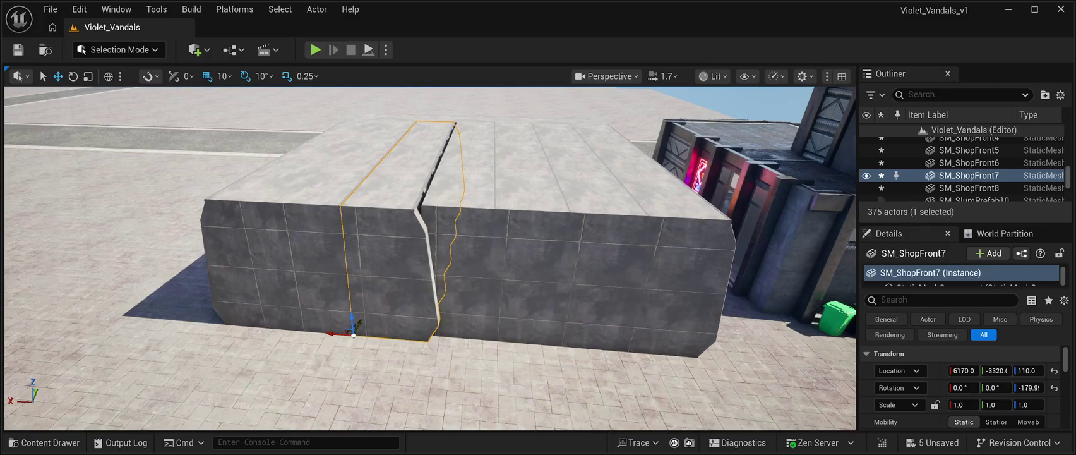
{"action": "left_click", "coordinate": [464, 266]}
{"action": "left_click_drag", "start_coordinate": [423, 323], "coordinate": [417, 340]}
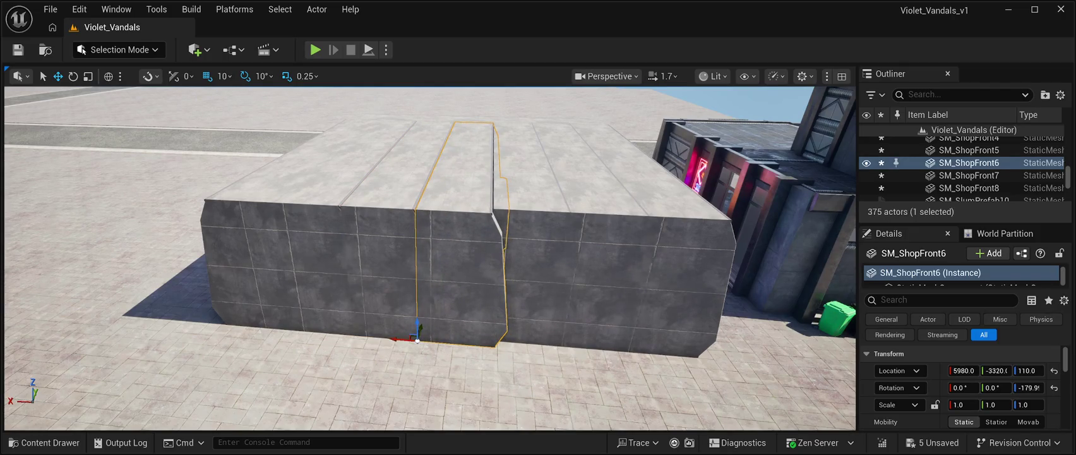
{"action": "left_click", "coordinate": [543, 278]}
{"action": "left_click_drag", "start_coordinate": [429, 252], "coordinate": [496, 271]}
{"action": "left_click_drag", "start_coordinate": [428, 317], "coordinate": [423, 323]}
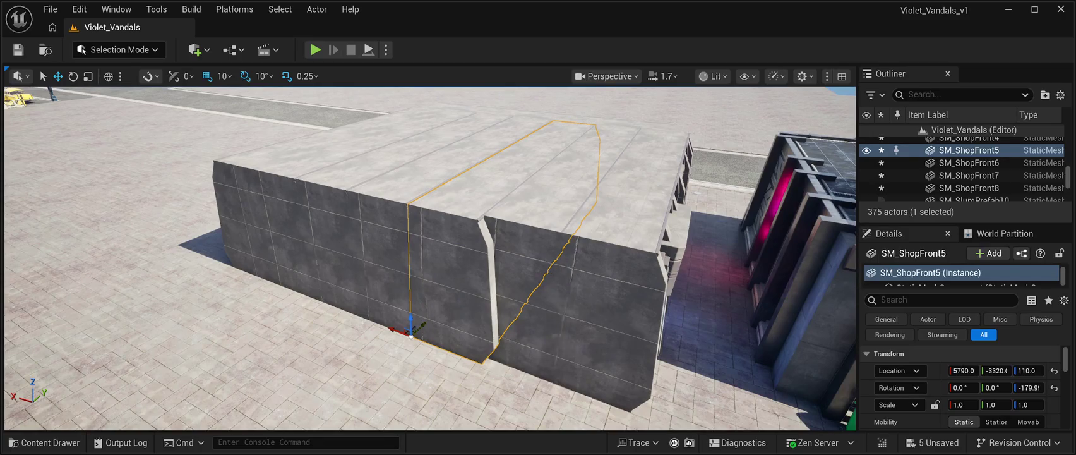
{"action": "left_click", "coordinate": [559, 281]}
{"action": "mouse_move", "coordinate": [524, 335]}
{"action": "left_mouse_down"}
{"action": "mouse_move", "coordinate": [499, 337]}
{"action": "mouse_move", "coordinate": [481, 356]}
{"action": "mouse_move", "coordinate": [350, 340]}
{"action": "left_mouse_up"}
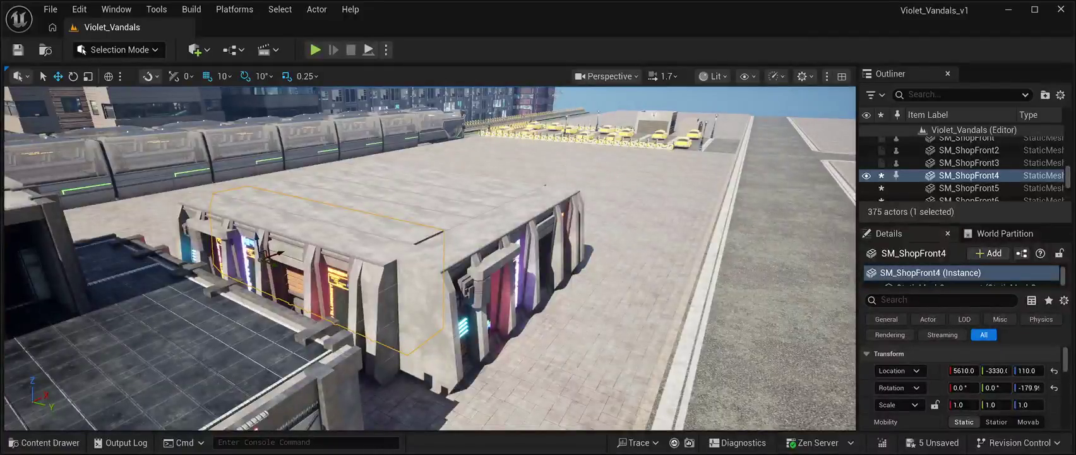
Step: Shift SM_ShopFront4 from Y -3280 to -3320, keeping X 5610, then deselect it
{"action": "left_click", "coordinate": [303, 284]}
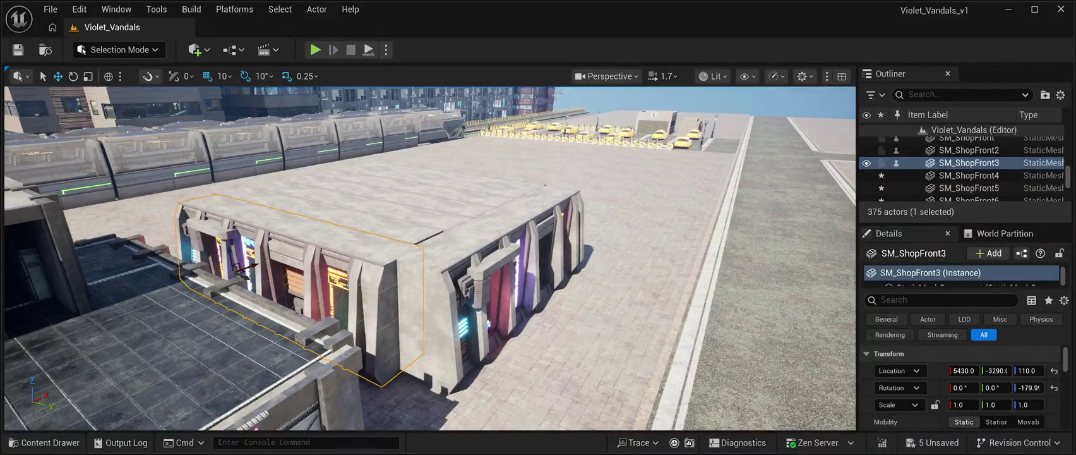
{"action": "left_click", "coordinate": [328, 266]}
{"action": "key", "text": "ctrl+z"}
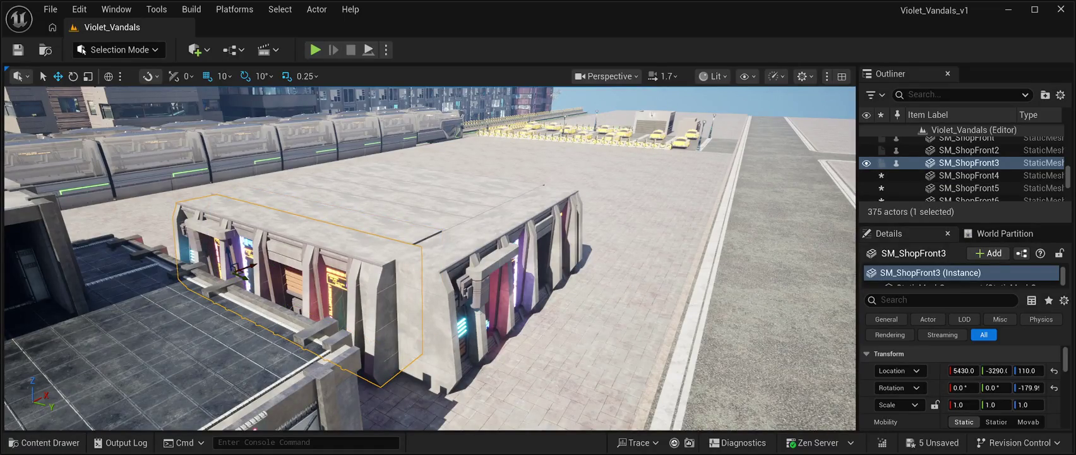
{"action": "key", "text": "ctrl+y"}
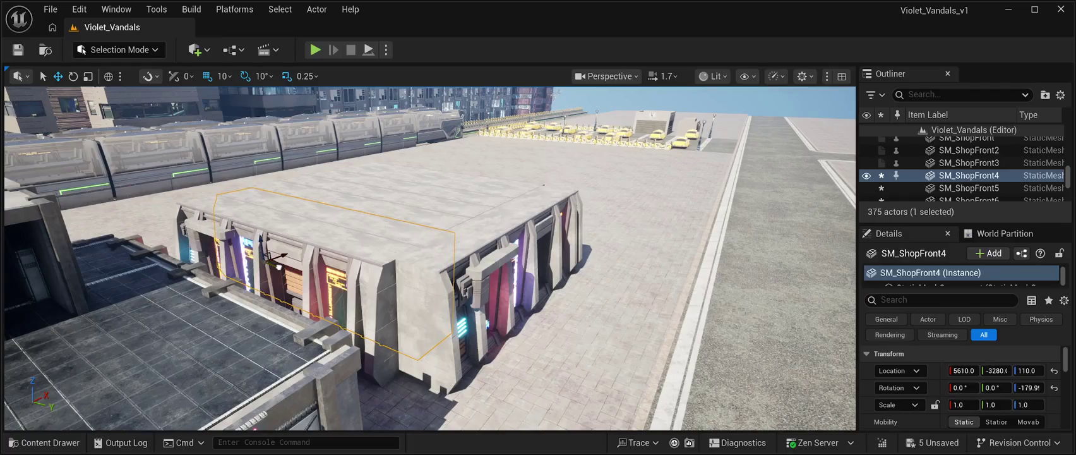
{"action": "left_click_drag", "start_coordinate": [268, 256], "coordinate": [272, 256]}
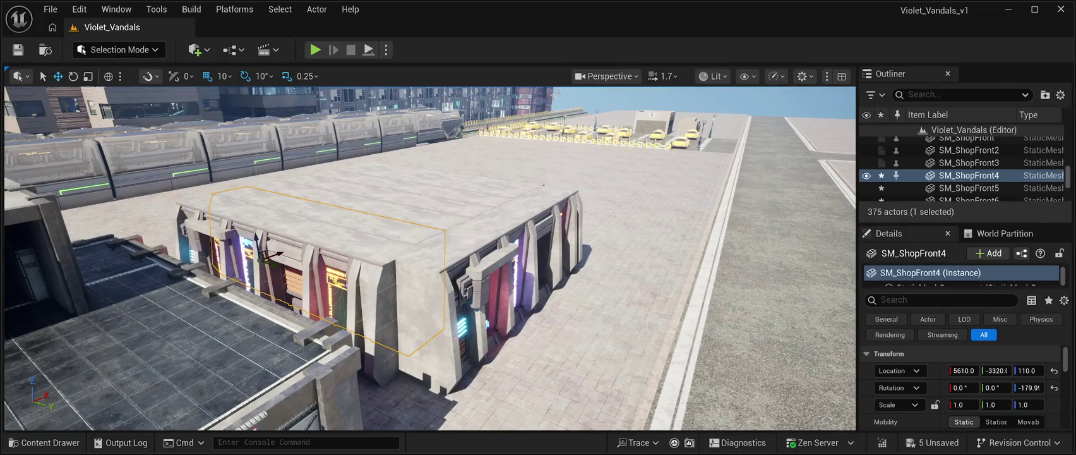
{"action": "left_click", "coordinate": [592, 232]}
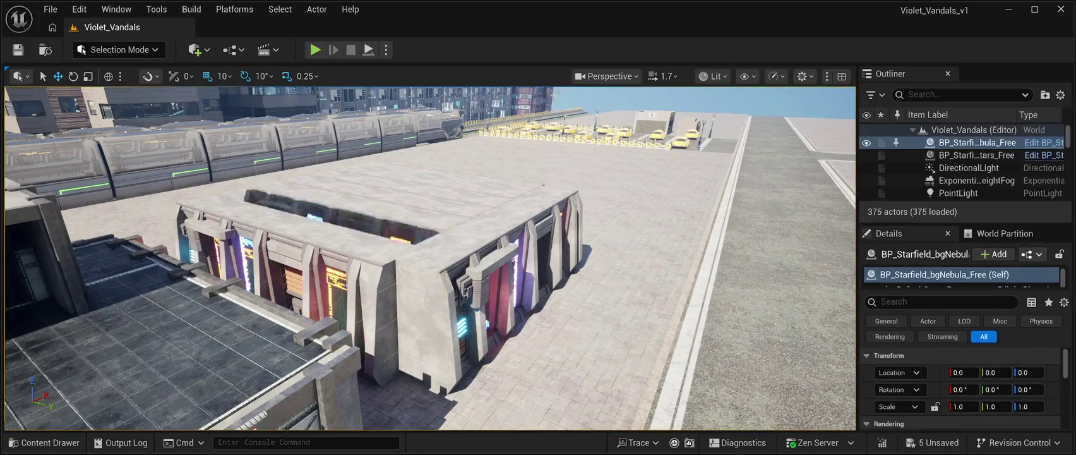
Step: Save the level, play-test it with Alt+P, and stop the session with Esc
{"action": "left_click_drag", "start_coordinate": [593, 232], "coordinate": [588, 233]}
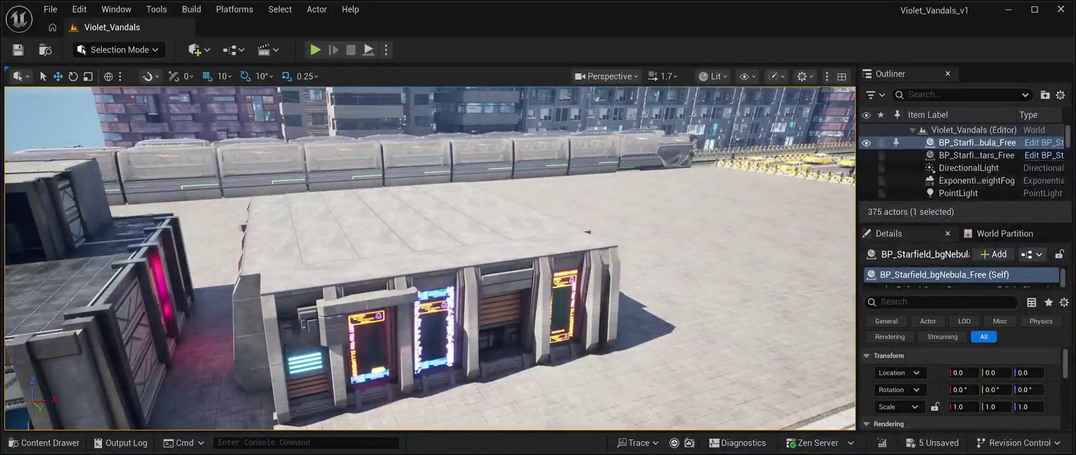
{"action": "key", "text": "ctrl+s"}
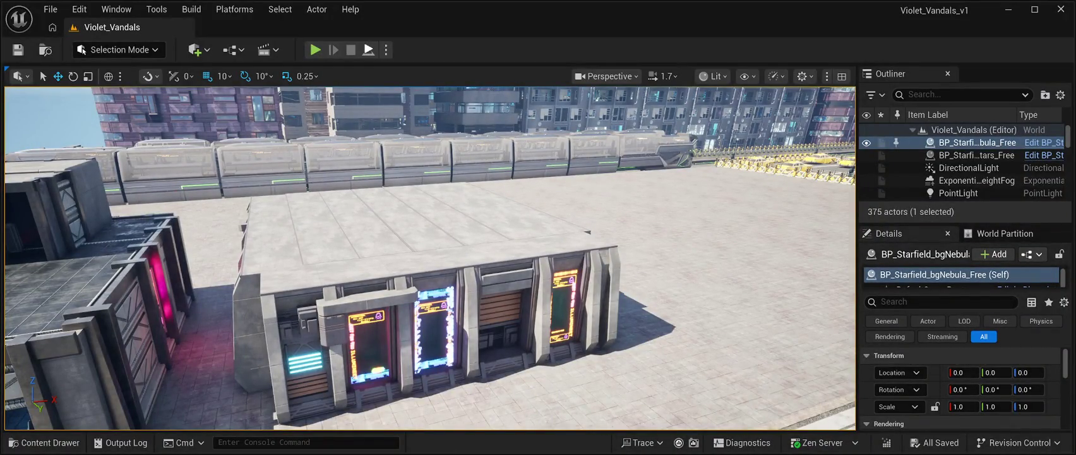
{"action": "key", "text": "alt+p"}
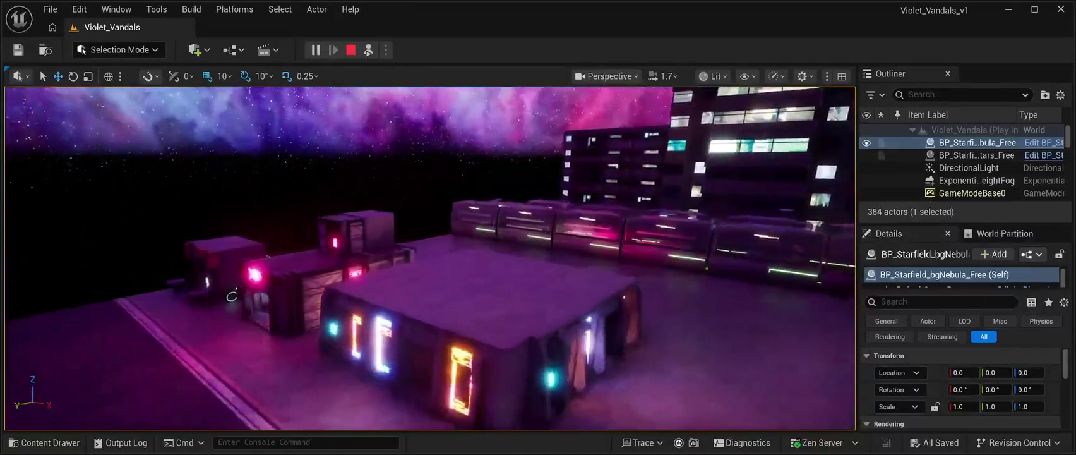
{"action": "key", "text": "Escape"}
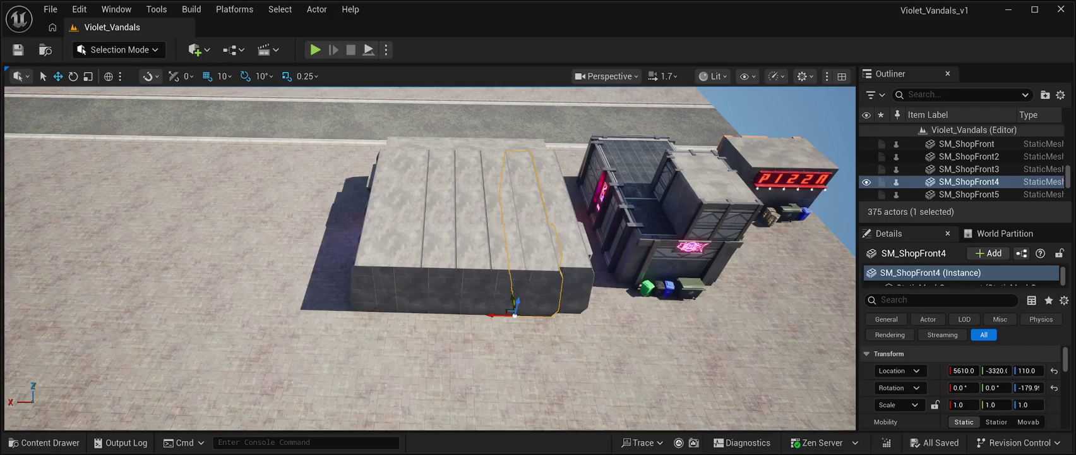
Step: Select SM_ShopFront4 through SM_ShopFront8 and delete them, leaving 370 actors
{"action": "left_click", "coordinate": [492, 240], "text": "ctrl"}
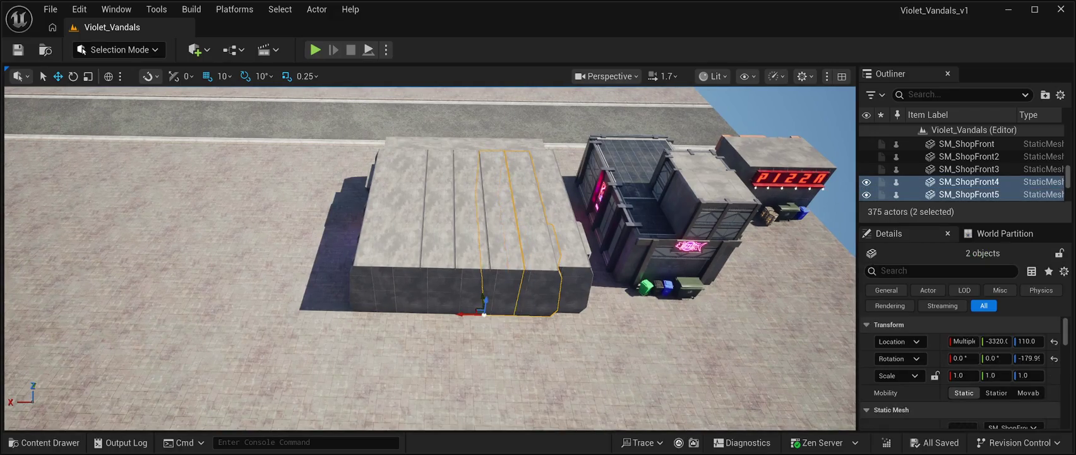
{"action": "left_click", "coordinate": [466, 240], "text": "ctrl"}
{"action": "left_click", "coordinate": [440, 208], "text": "ctrl"}
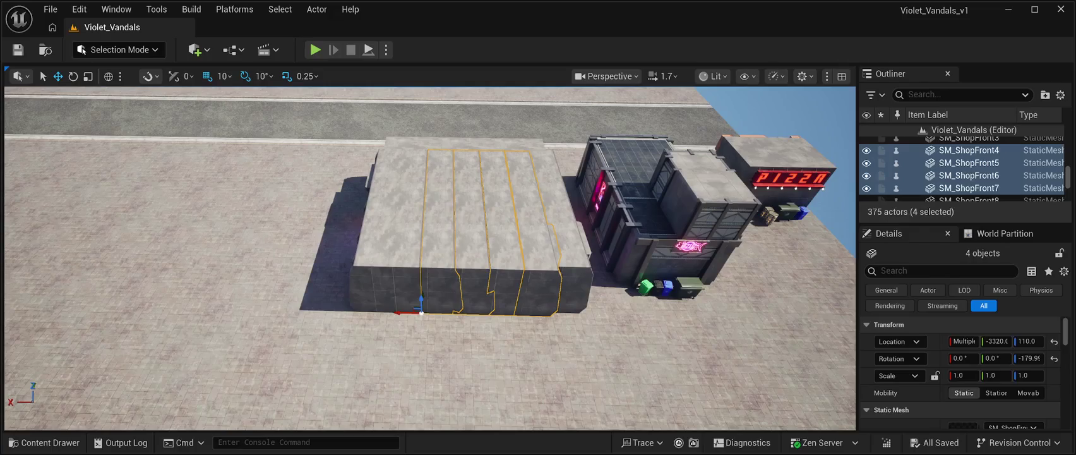
{"action": "left_click", "coordinate": [408, 209], "text": "ctrl"}
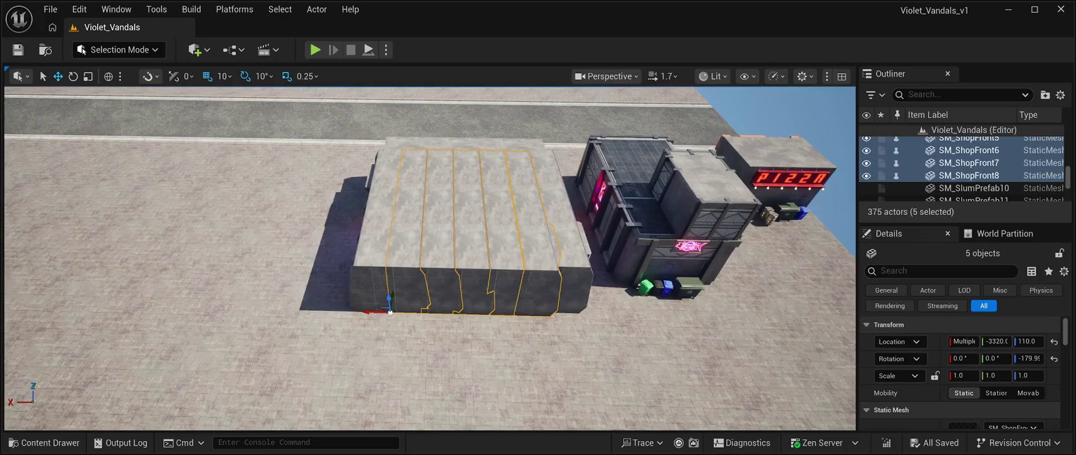
{"action": "key", "text": "Delete"}
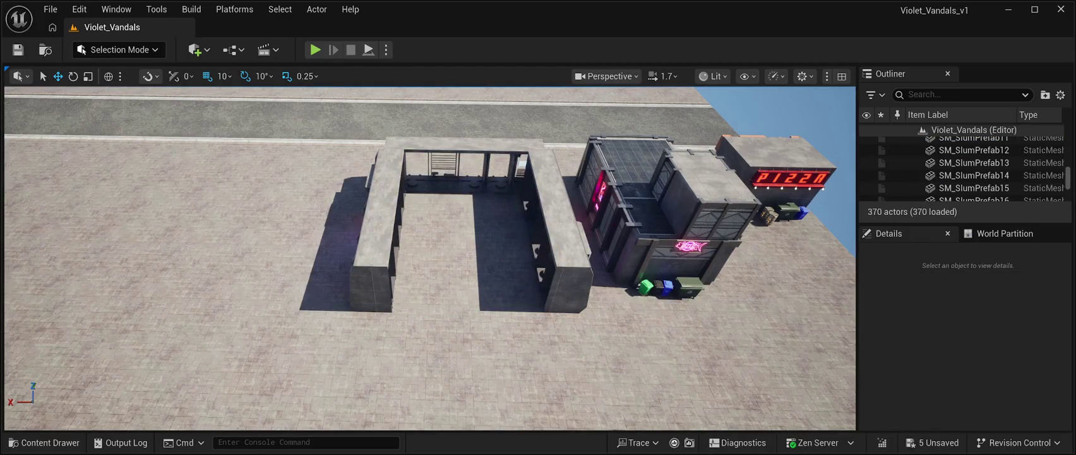
{"action": "left_click", "coordinate": [45, 442]}
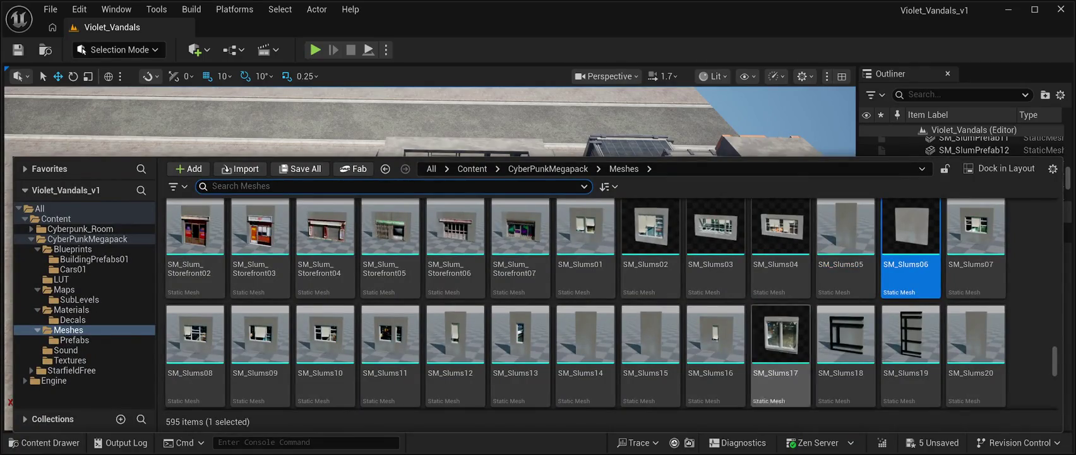
{"action": "scroll", "coordinate": [781, 341], "scroll_direction": "down", "scroll_amount": 2}
{"action": "scroll", "coordinate": [780, 341], "scroll_direction": "up", "scroll_amount": 2}
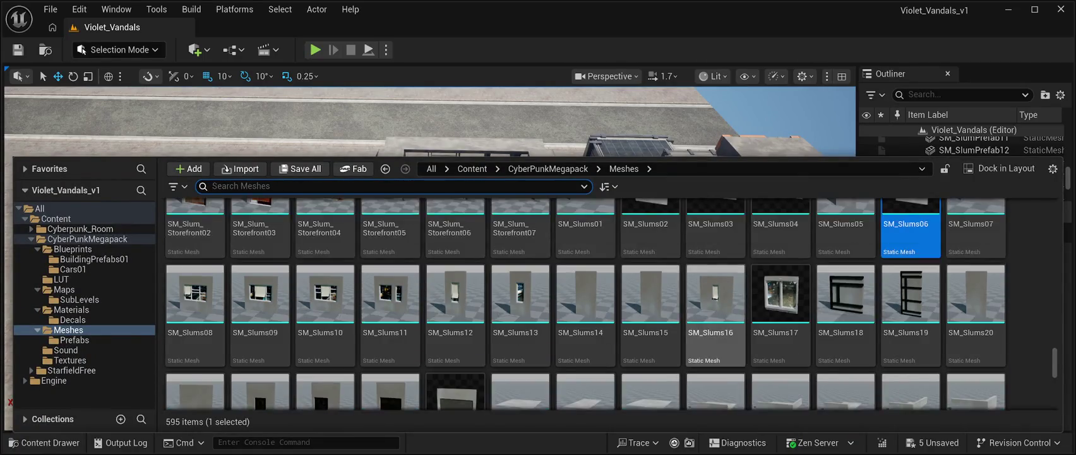
{"action": "scroll", "coordinate": [745, 328], "scroll_direction": "up", "scroll_amount": 2}
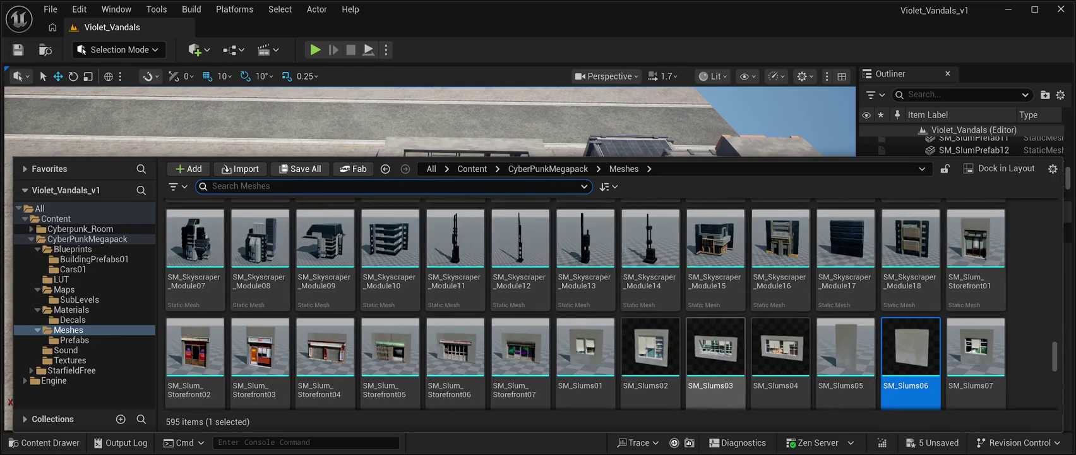
{"action": "scroll", "coordinate": [715, 360], "scroll_direction": "up", "scroll_amount": 2}
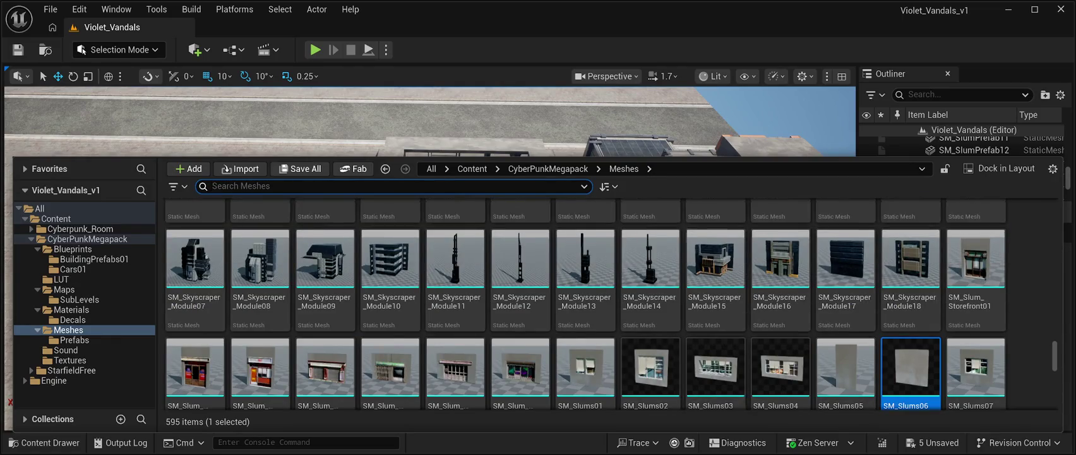
{"action": "scroll", "coordinate": [716, 315], "scroll_direction": "up", "scroll_amount": 1}
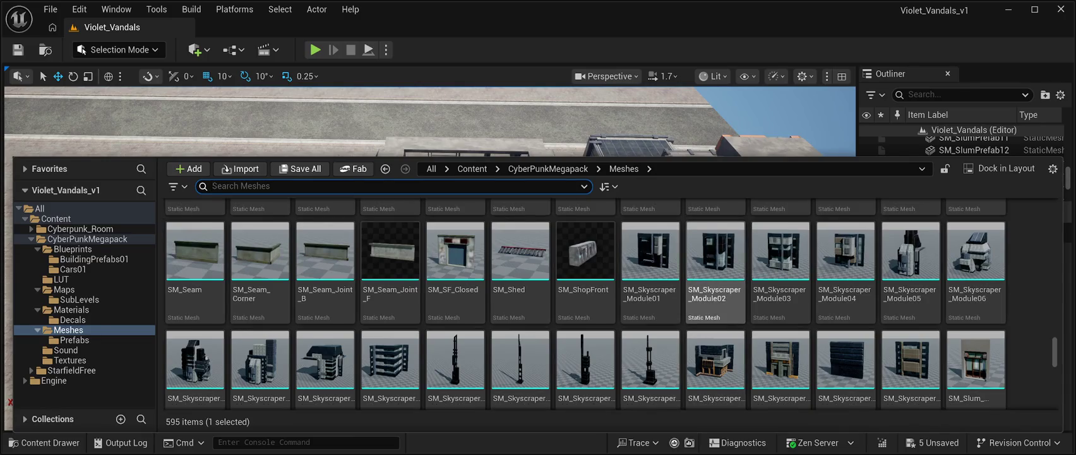
{"action": "scroll", "coordinate": [715, 303], "scroll_direction": "up", "scroll_amount": 1}
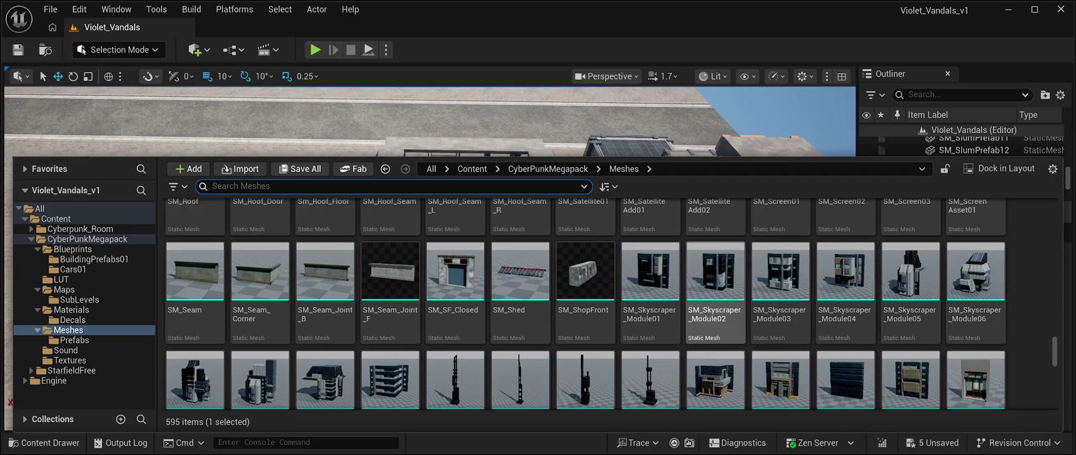
{"action": "scroll", "coordinate": [716, 297], "scroll_direction": "up", "scroll_amount": 1}
{"action": "scroll", "coordinate": [715, 278], "scroll_direction": "up", "scroll_amount": 2}
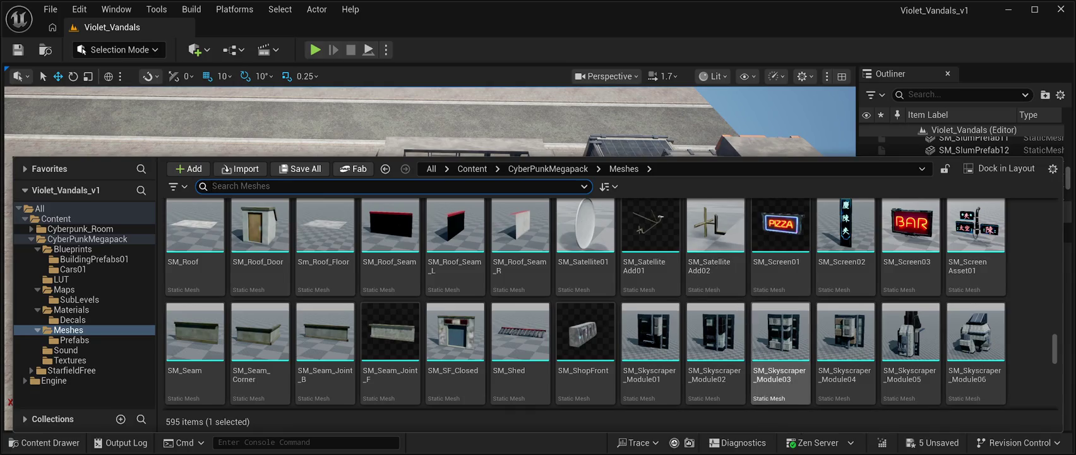
{"action": "scroll", "coordinate": [781, 354], "scroll_direction": "up", "scroll_amount": 1}
{"action": "scroll", "coordinate": [781, 354], "scroll_direction": "down", "scroll_amount": 1}
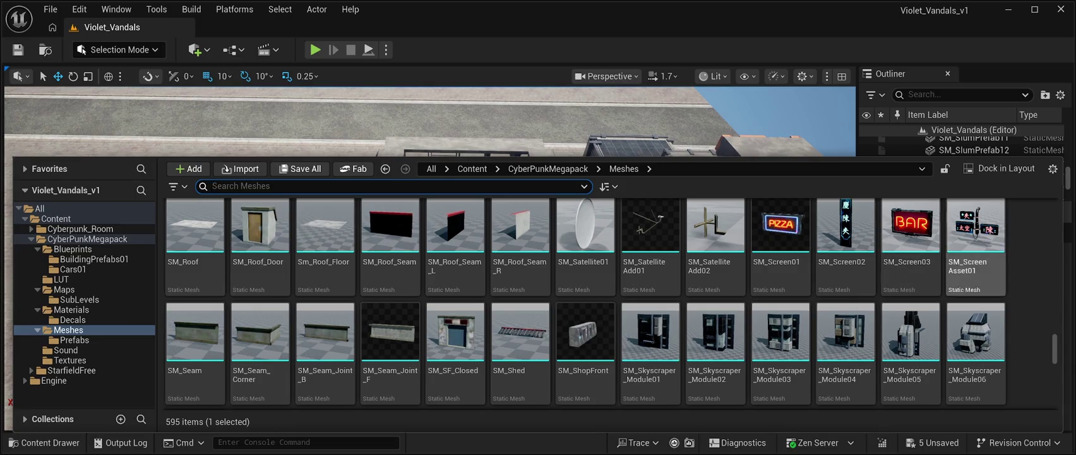
{"action": "scroll", "coordinate": [847, 353], "scroll_direction": "up", "scroll_amount": 3}
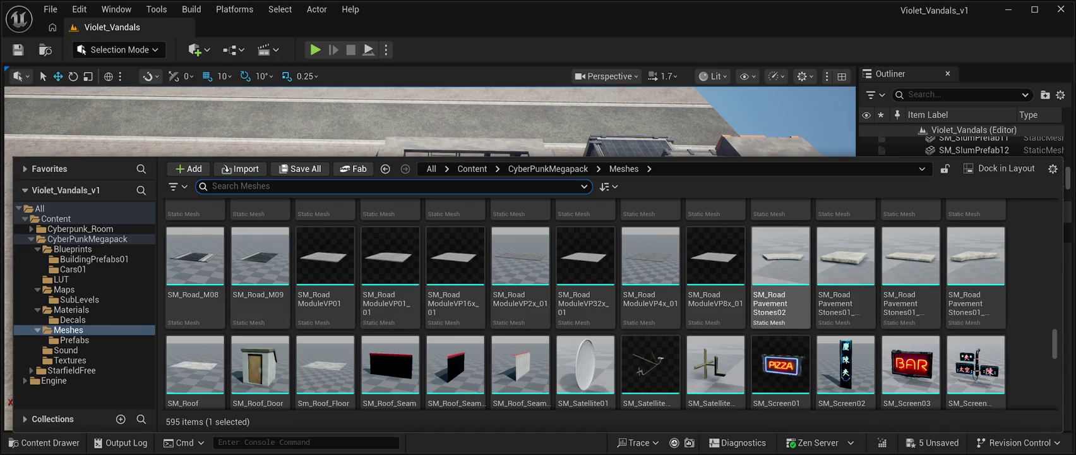
{"action": "key", "text": "ctrl+space"}
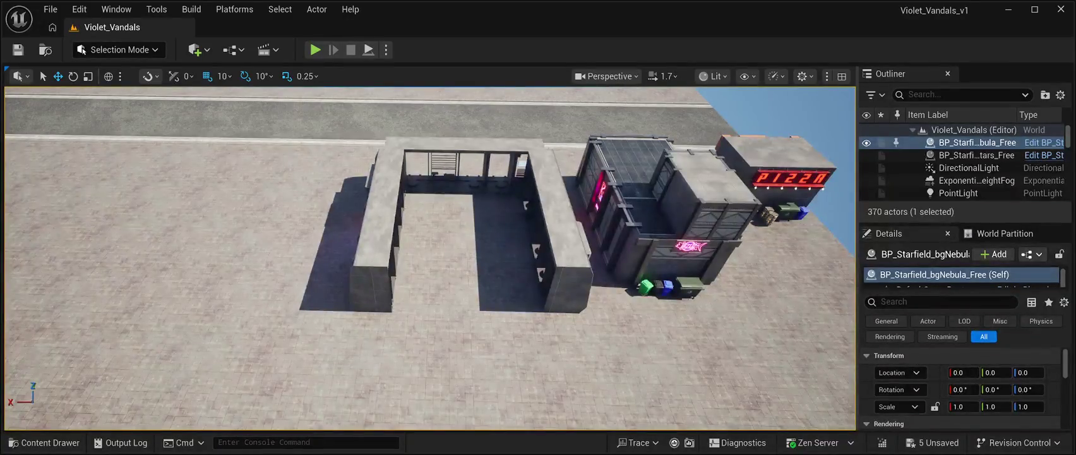
Step: Duplicate the shopfront wall, rotate it 90°, and slide it across to close the fourth side
{"action": "left_click", "coordinate": [555, 266]}
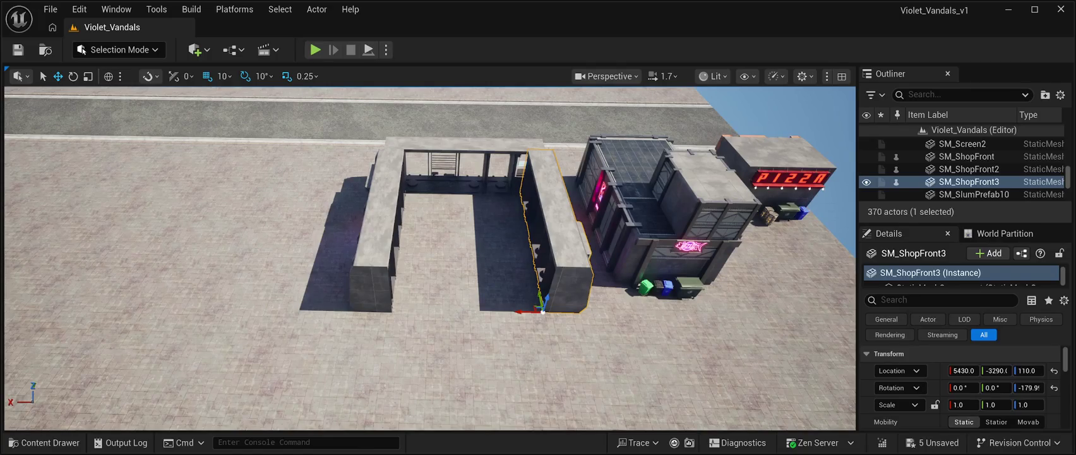
{"action": "key", "text": "ctrl+d"}
{"action": "left_click_drag", "start_coordinate": [540, 295], "coordinate": [564, 420]}
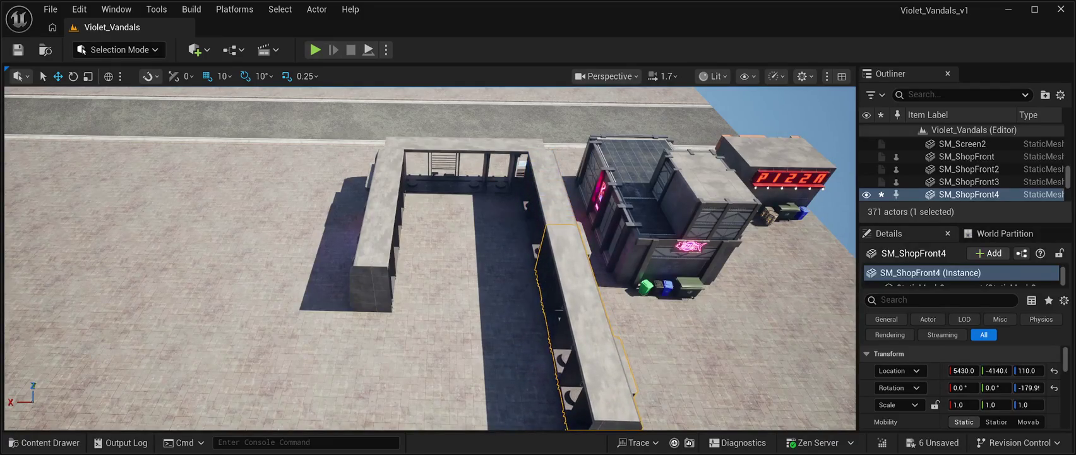
{"action": "key", "text": "f"}
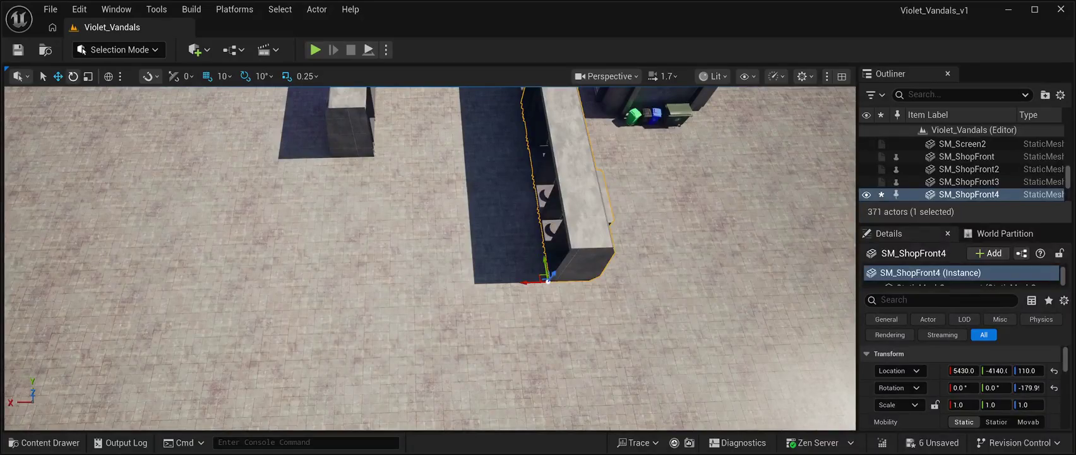
{"action": "key", "text": "e"}
{"action": "mouse_move", "coordinate": [537, 310]}
{"action": "left_mouse_down"}
{"action": "mouse_move", "coordinate": [510, 265]}
{"action": "mouse_move", "coordinate": [532, 270]}
{"action": "mouse_move", "coordinate": [513, 278]}
{"action": "left_mouse_up"}
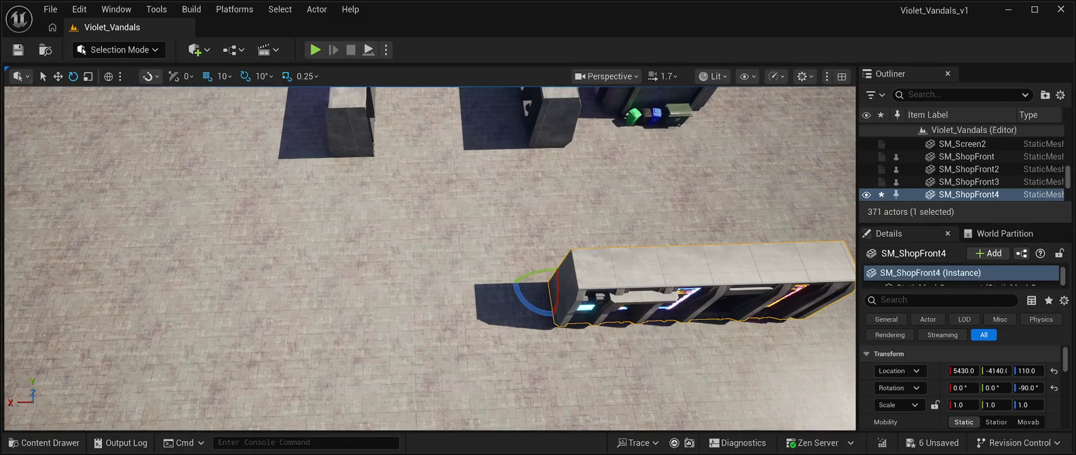
{"action": "left_click", "coordinate": [58, 76]}
{"action": "mouse_move", "coordinate": [527, 282]}
{"action": "left_mouse_down"}
{"action": "mouse_move", "coordinate": [293, 285]}
{"action": "mouse_move", "coordinate": [319, 256]}
{"action": "mouse_move", "coordinate": [326, 144]}
{"action": "mouse_move", "coordinate": [339, 162]}
{"action": "mouse_move", "coordinate": [354, 135]}
{"action": "left_mouse_up"}
{"action": "key", "text": "f"}
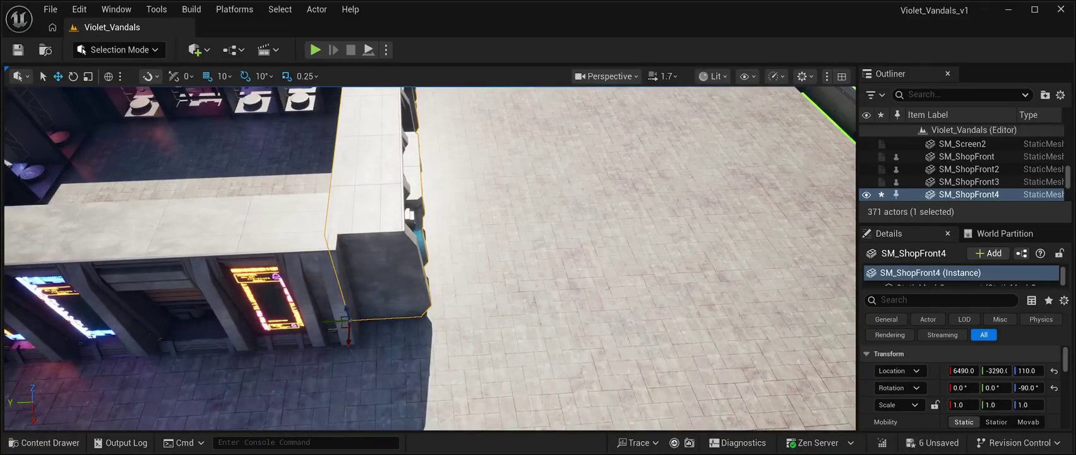
{"action": "left_click_drag", "start_coordinate": [335, 320], "coordinate": [346, 320]}
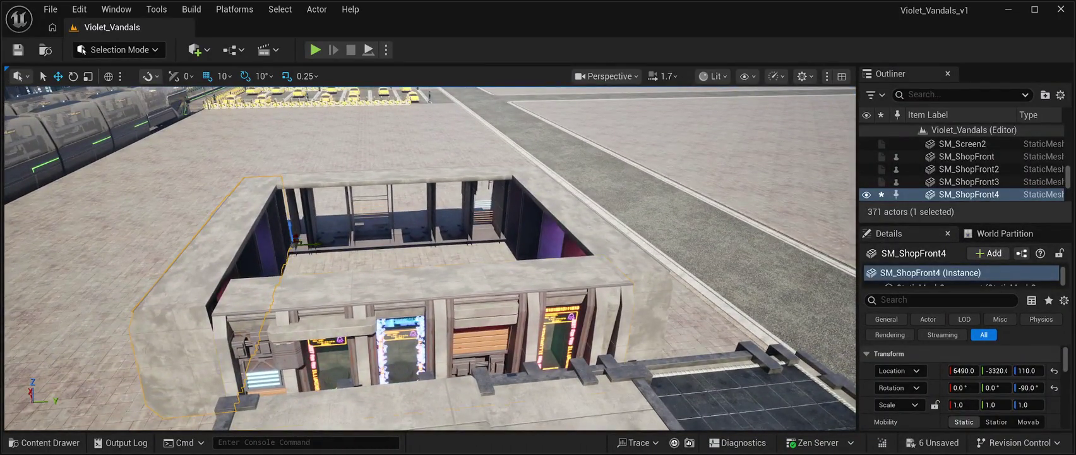
Step: Move SM_ShopFront3 to Y -3320 to match the new wall, then open the Meshes folder
{"action": "left_click", "coordinate": [968, 181]}
{"action": "mouse_move", "coordinate": [283, 376]}
{"action": "left_mouse_down"}
{"action": "mouse_move", "coordinate": [273, 374]}
{"action": "mouse_move", "coordinate": [287, 272]}
{"action": "left_mouse_up"}
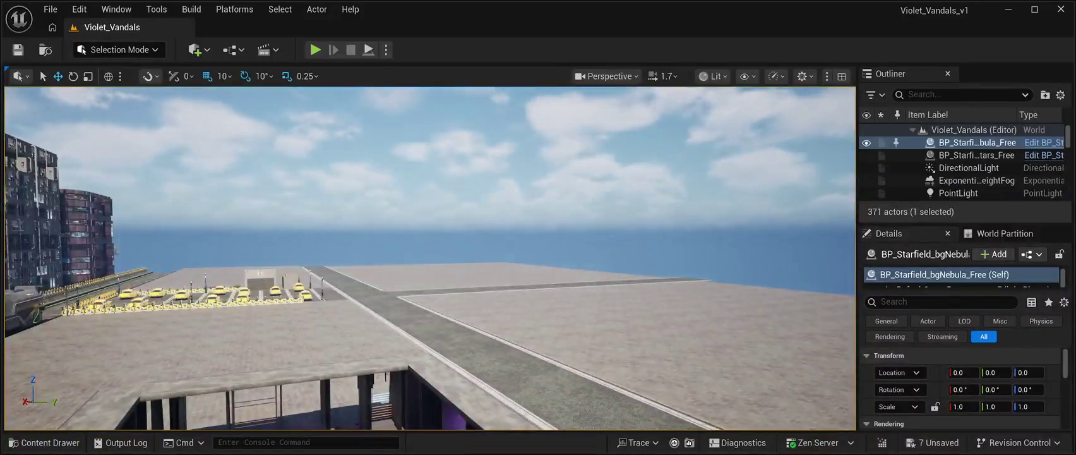
{"action": "left_click", "coordinate": [442, 120]}
{"action": "mouse_move", "coordinate": [579, 249]}
{"action": "left_mouse_down"}
{"action": "mouse_move", "coordinate": [578, 290]}
{"action": "mouse_move", "coordinate": [578, 249]}
{"action": "left_mouse_up"}
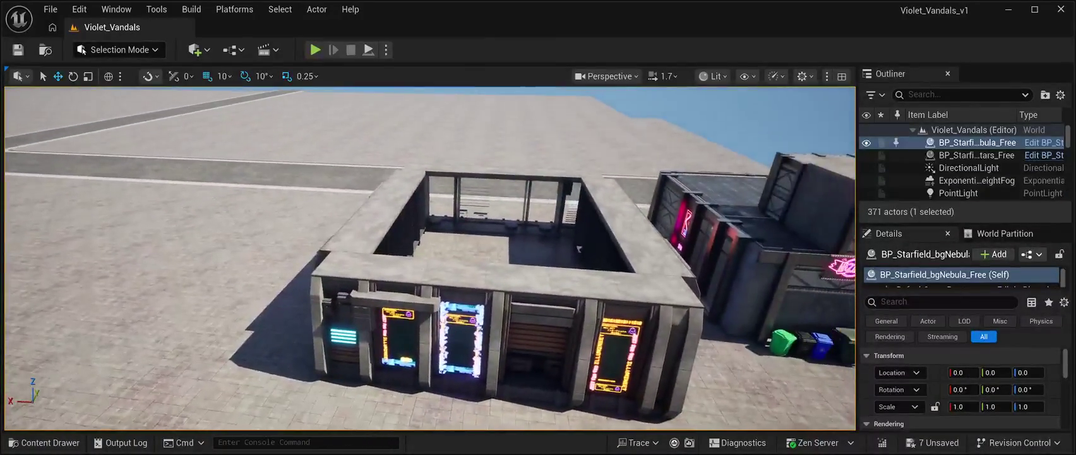
{"action": "left_click", "coordinate": [44, 442]}
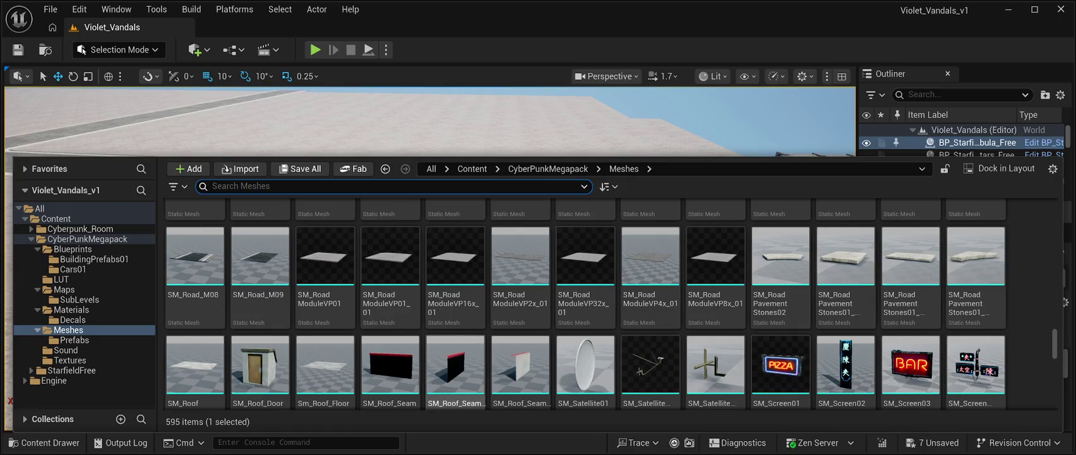
Step: Drop SM_Roof_Seam onto the shop roof at 6310, -3300, 510
{"action": "left_click", "coordinate": [390, 367]}
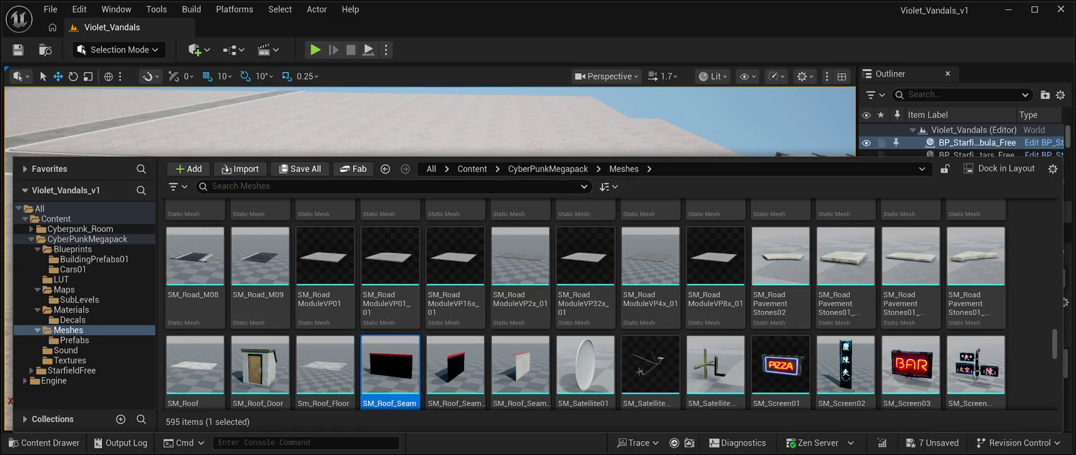
{"action": "key", "text": "ctrl+space"}
{"action": "mouse_move", "coordinate": [465, 146]}
{"action": "left_mouse_down"}
{"action": "mouse_move", "coordinate": [456, 183]}
{"action": "mouse_move", "coordinate": [417, 227]}
{"action": "mouse_move", "coordinate": [429, 215]}
{"action": "mouse_move", "coordinate": [429, 179]}
{"action": "mouse_move", "coordinate": [430, 189]}
{"action": "left_mouse_up"}
{"action": "key", "text": "f"}
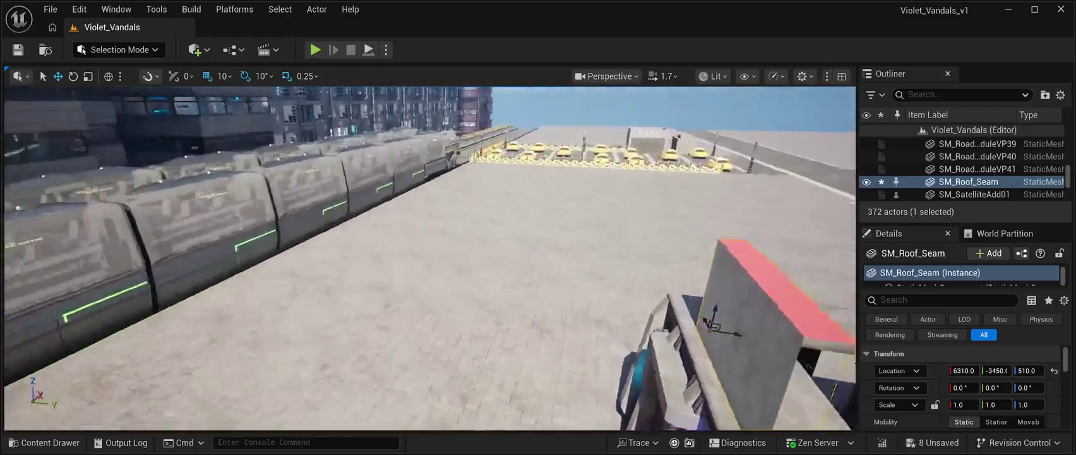
{"action": "left_click_drag", "start_coordinate": [429, 189], "coordinate": [492, 192]}
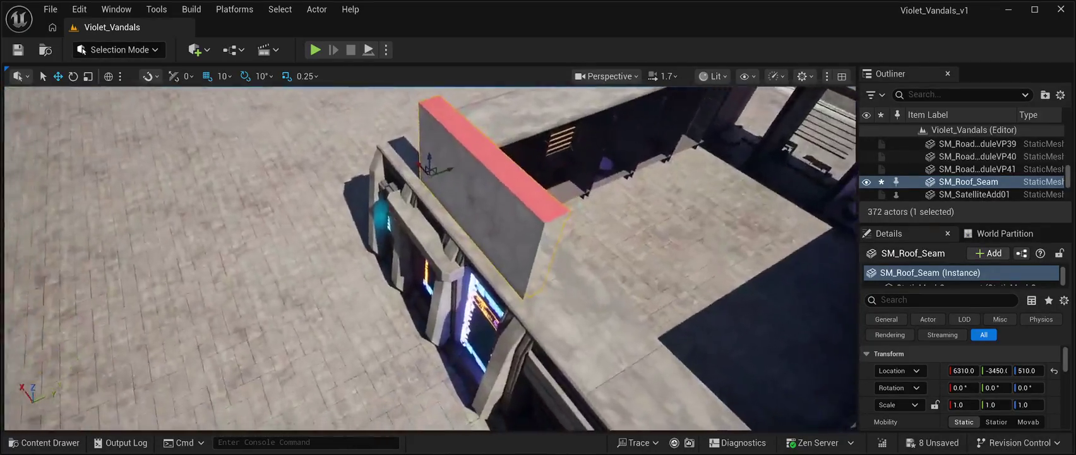
{"action": "key", "text": "s"}
Step: Rotate the roof seam to -90° about X so it lies flat, then move it toward the front
{"action": "key", "text": "e"}
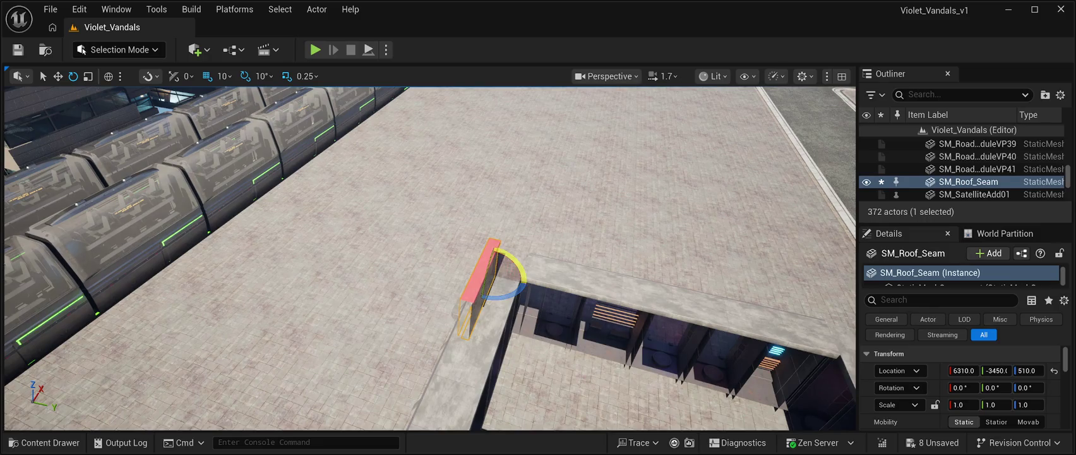
{"action": "left_click_drag", "start_coordinate": [494, 251], "coordinate": [475, 252]}
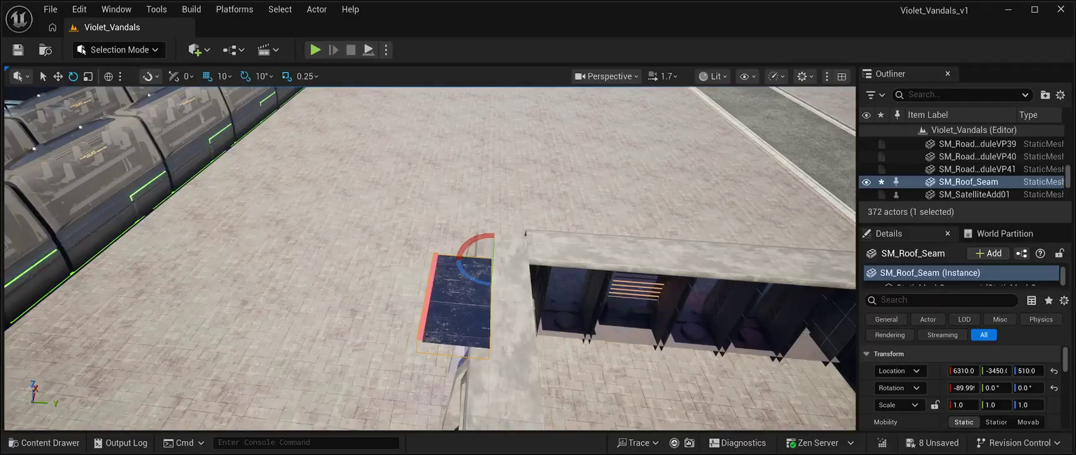
{"action": "left_click", "coordinate": [58, 75]}
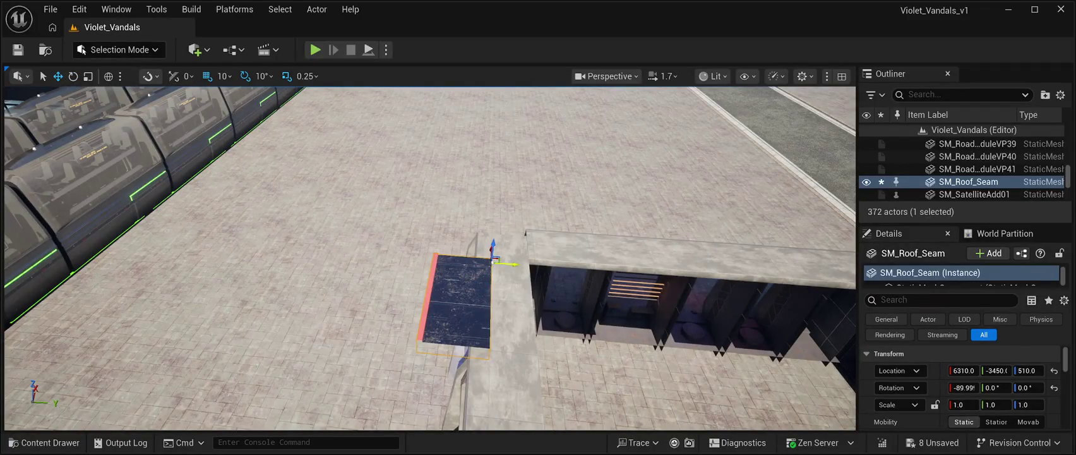
{"action": "left_click_drag", "start_coordinate": [508, 263], "coordinate": [578, 272]}
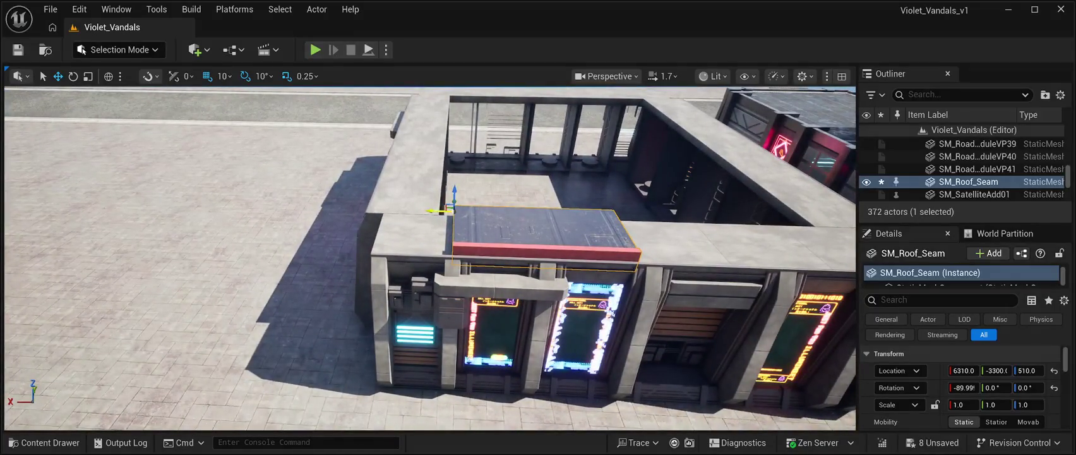
Step: Seat SM_Roof_Seam flush on the front roof corner and Alt-drag a copy beside it at 6080, -3330, 500
{"action": "mouse_move", "coordinate": [439, 211]}
{"action": "left_mouse_down"}
{"action": "mouse_move", "coordinate": [371, 201]}
{"action": "mouse_move", "coordinate": [392, 201]}
{"action": "mouse_move", "coordinate": [290, 206]}
{"action": "mouse_move", "coordinate": [316, 228]}
{"action": "mouse_move", "coordinate": [308, 211]}
{"action": "left_mouse_up"}
{"action": "left_click_drag", "start_coordinate": [437, 181], "coordinate": [439, 176]}
{"action": "key", "text": "f"}
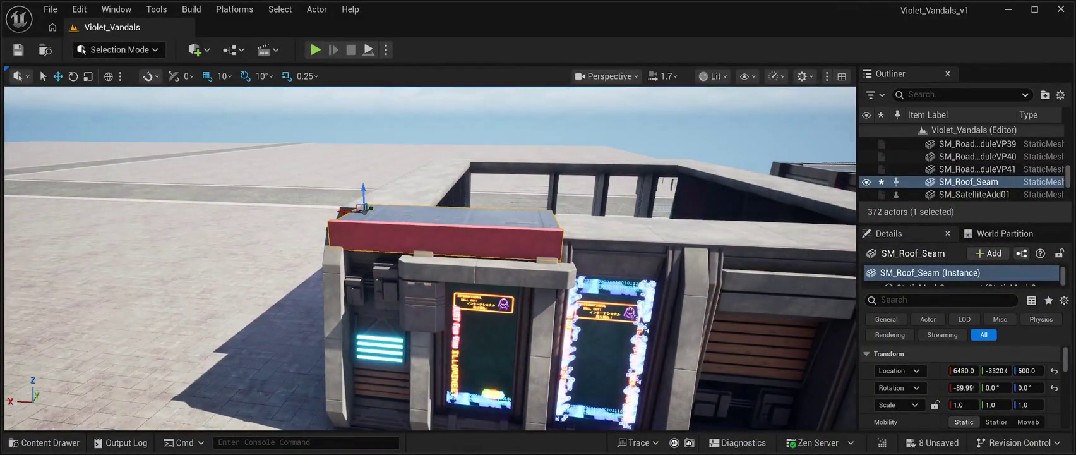
{"action": "left_click_drag", "start_coordinate": [369, 207], "coordinate": [368, 207]}
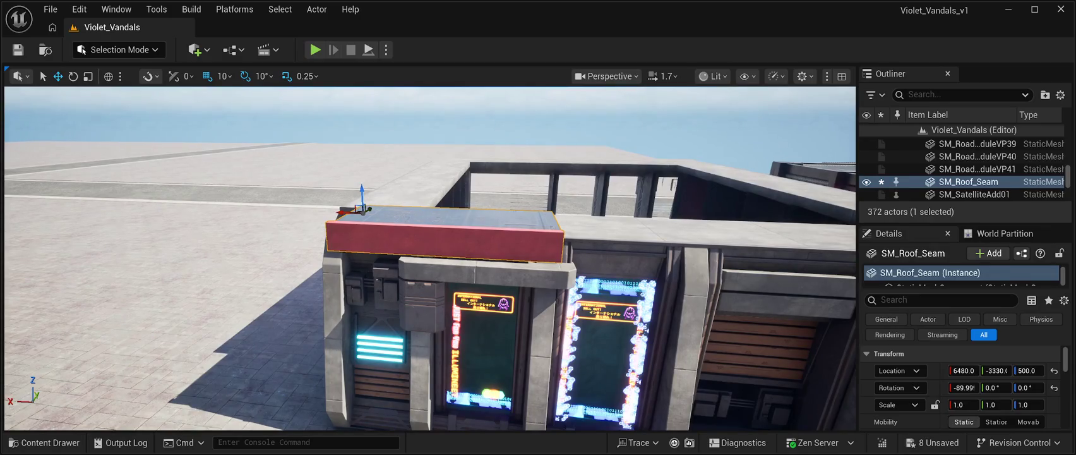
{"action": "scroll", "coordinate": [367, 208], "scroll_direction": "down", "scroll_amount": 5}
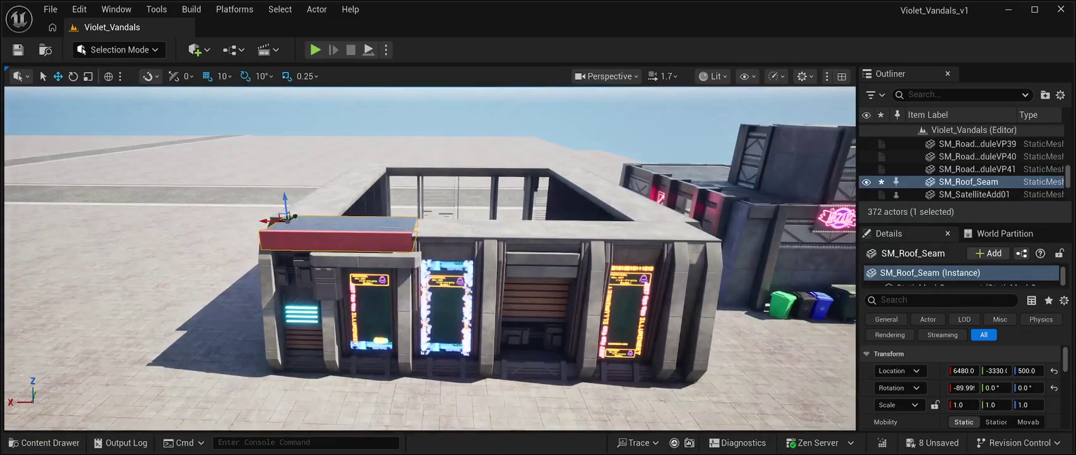
{"action": "left_click_drag", "start_coordinate": [271, 220], "coordinate": [499, 222]}
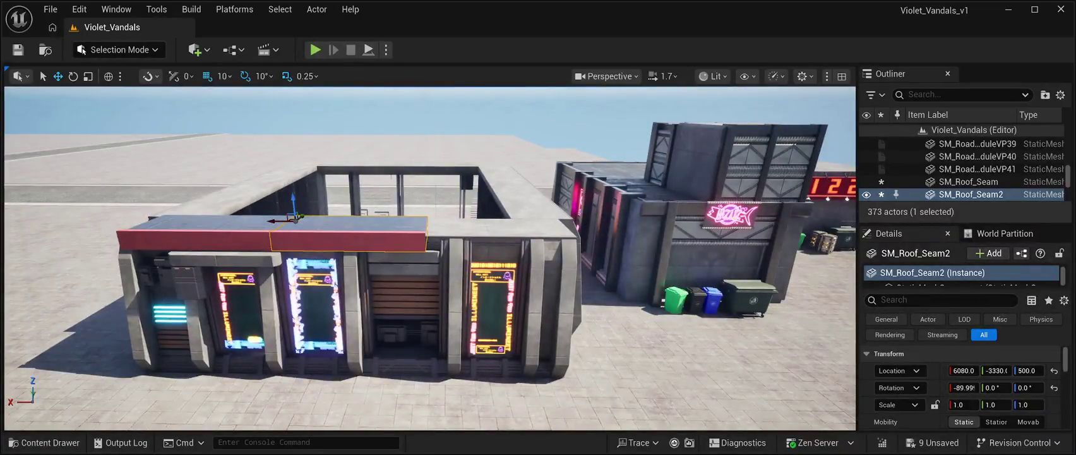
Step: Add a third roof seam along the front edge, then pull a fourth copy out along Y
{"action": "left_click_drag", "start_coordinate": [274, 221], "coordinate": [406, 234]}
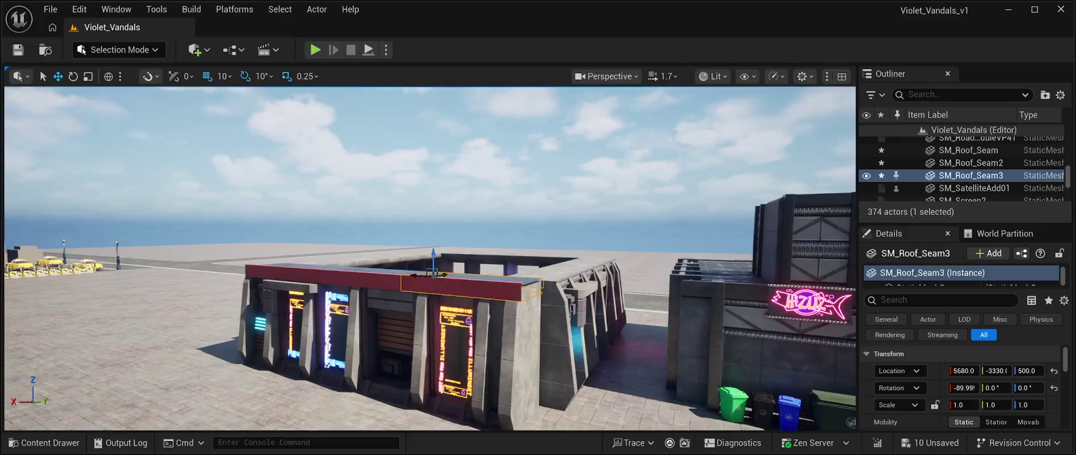
{"action": "left_click_drag", "start_coordinate": [418, 274], "coordinate": [416, 274]}
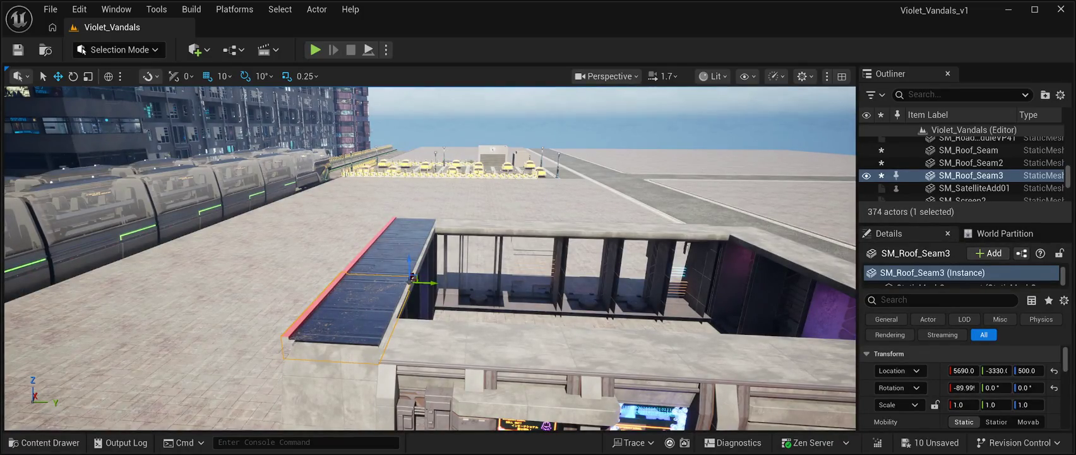
{"action": "key", "text": "ctrl+d"}
{"action": "left_click_drag", "start_coordinate": [423, 283], "coordinate": [511, 288]}
Step: Rotate the fourth seam -90° on Z, seat it in the roof corner, and duplicate it
{"action": "left_click", "coordinate": [74, 77]}
{"action": "left_click_drag", "start_coordinate": [471, 294], "coordinate": [495, 296]}
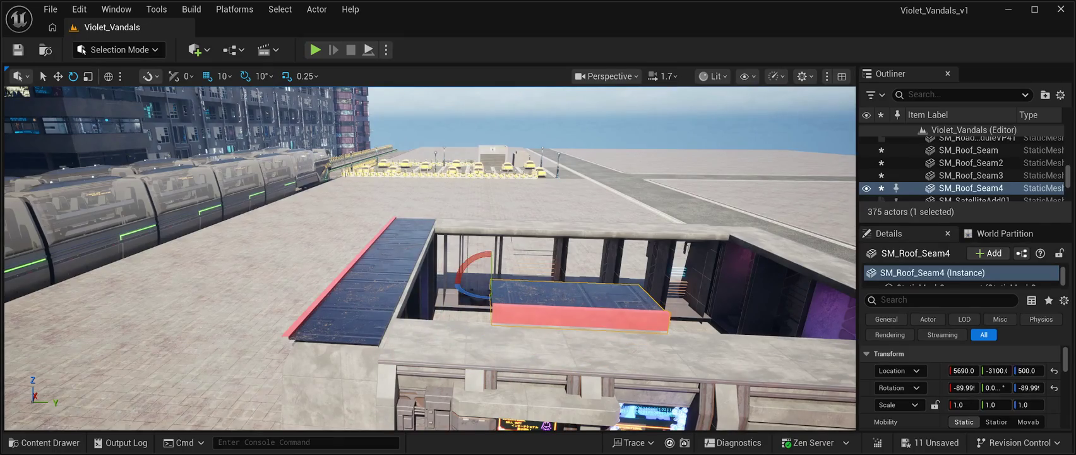
{"action": "key", "text": "w"}
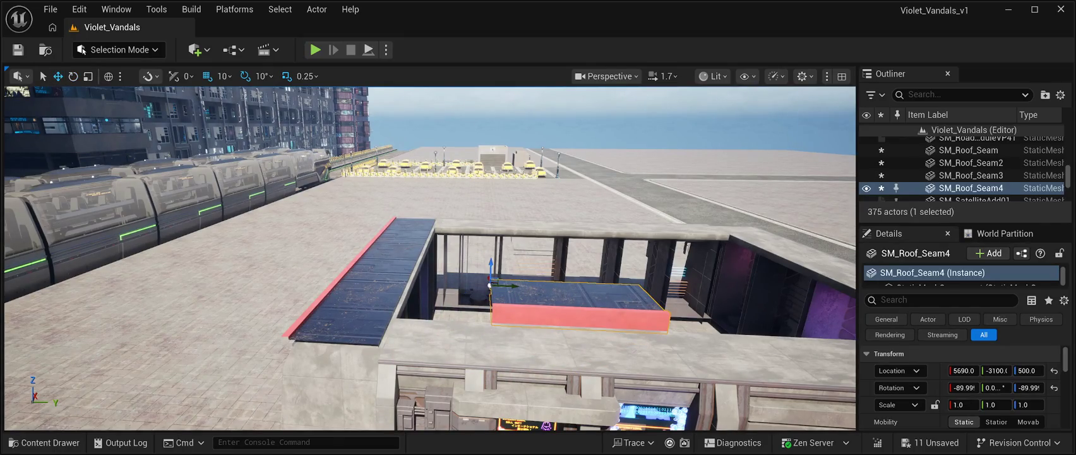
{"action": "mouse_move", "coordinate": [489, 285]}
{"action": "left_mouse_down"}
{"action": "mouse_move", "coordinate": [468, 327]}
{"action": "mouse_move", "coordinate": [412, 326]}
{"action": "left_mouse_up"}
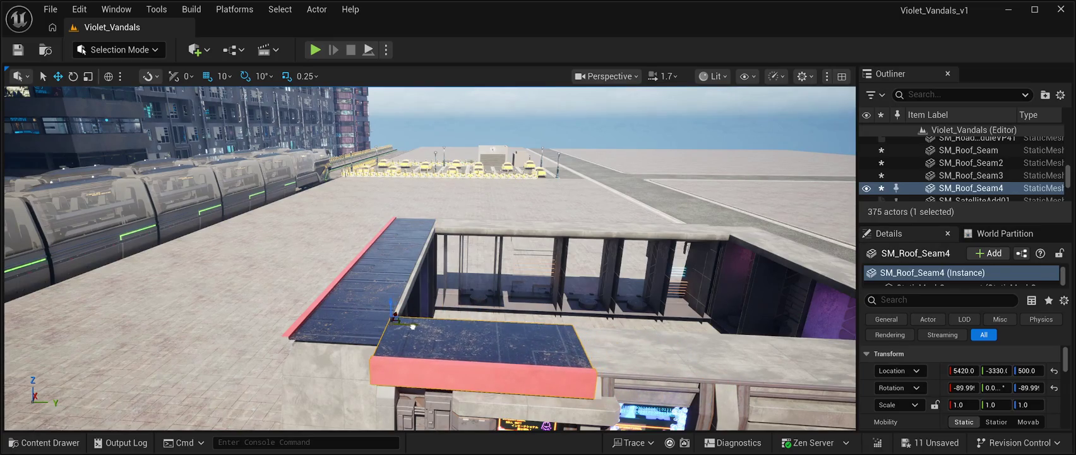
{"action": "key", "text": "f"}
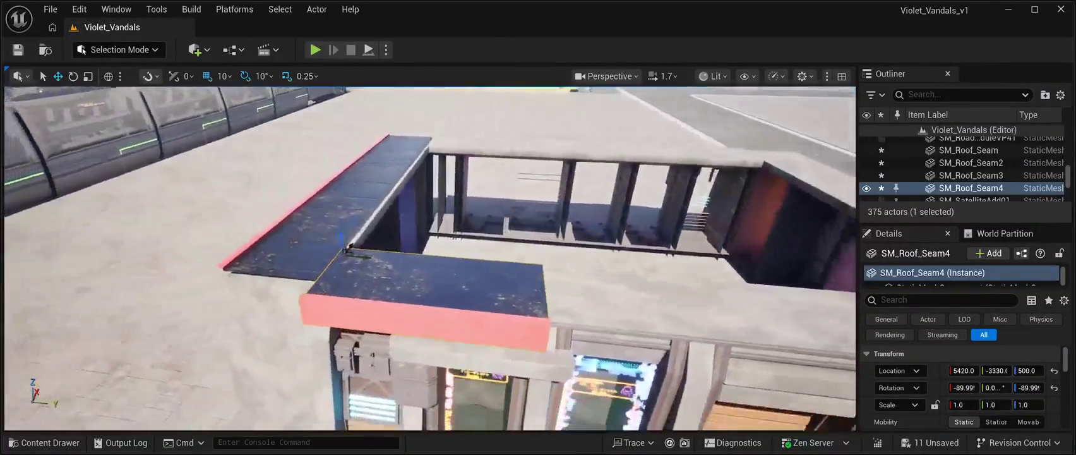
{"action": "key", "text": "ctrl+d"}
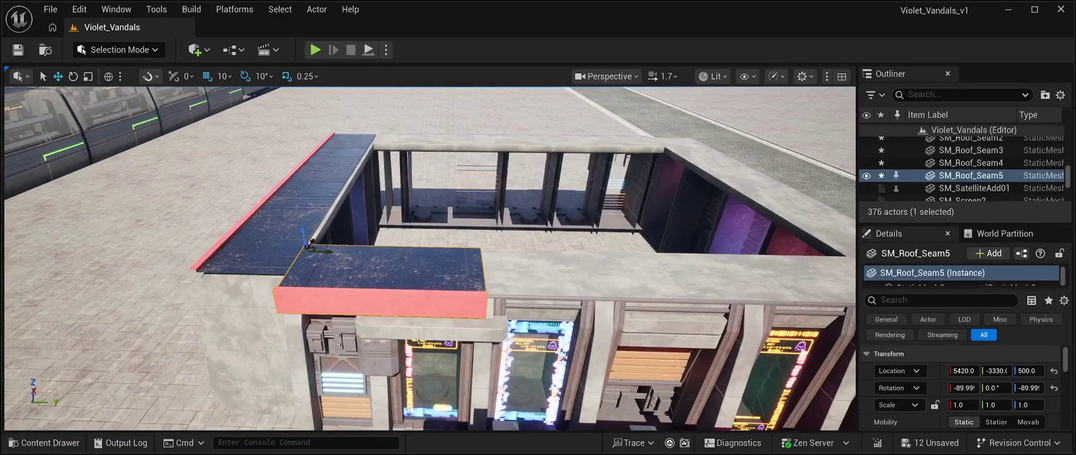
Step: Extend the side roof trim with three more roof seam copies placed end to end
{"action": "mouse_move", "coordinate": [316, 248]}
{"action": "left_mouse_down"}
{"action": "mouse_move", "coordinate": [518, 278]}
{"action": "mouse_move", "coordinate": [501, 282]}
{"action": "left_mouse_up"}
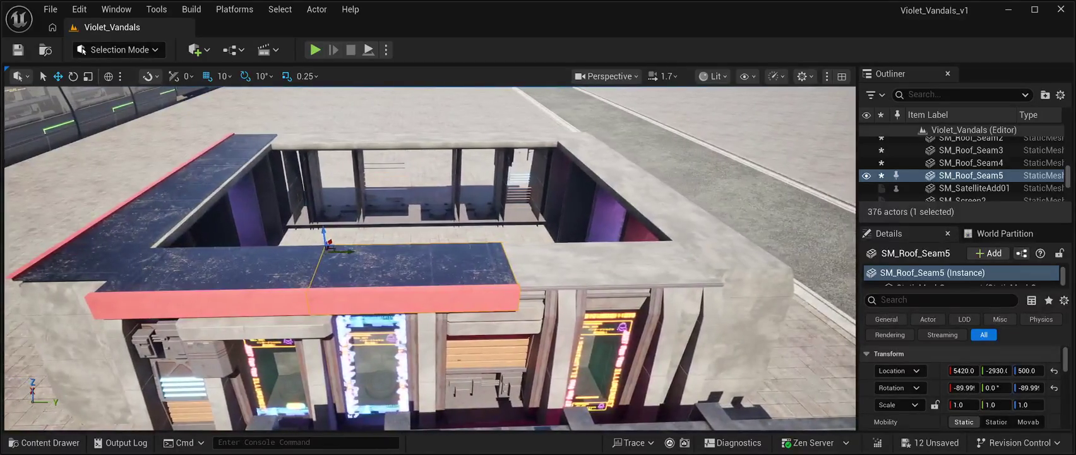
{"action": "key", "text": "ctrl+d"}
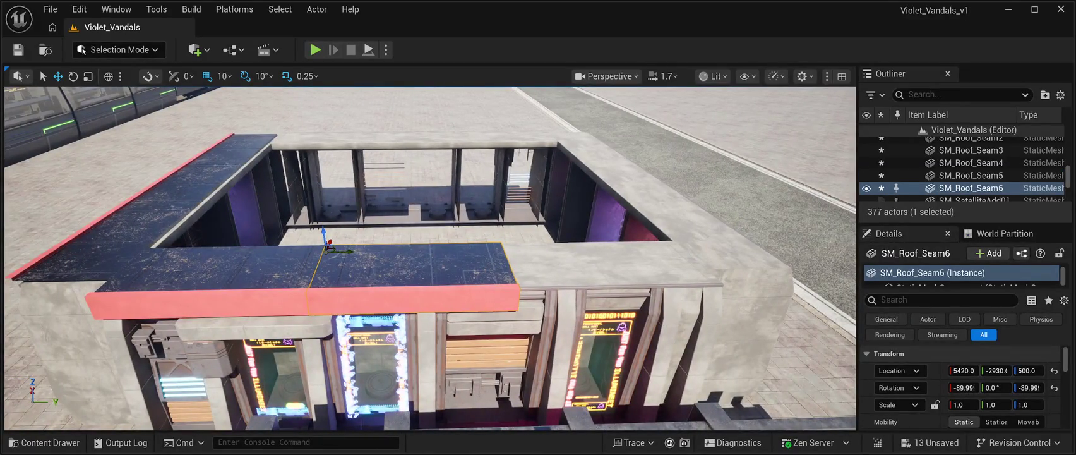
{"action": "mouse_move", "coordinate": [341, 250]}
{"action": "left_mouse_down"}
{"action": "mouse_move", "coordinate": [556, 249]}
{"action": "mouse_move", "coordinate": [518, 248]}
{"action": "left_mouse_up"}
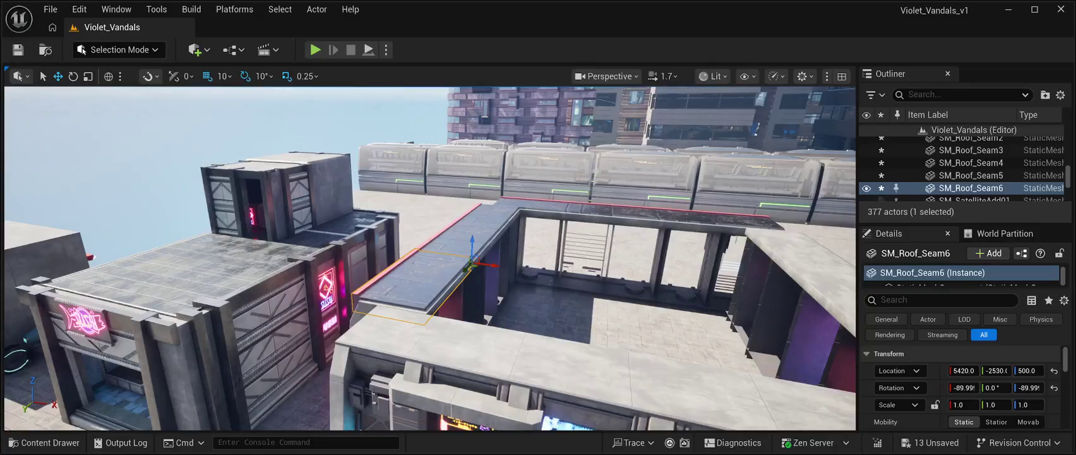
{"action": "key", "text": "ctrl+d"}
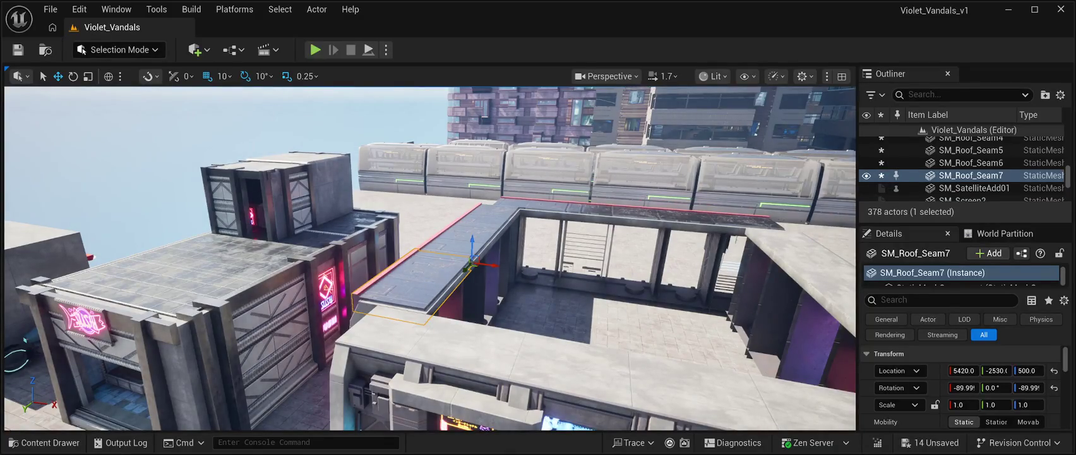
{"action": "left_click_drag", "start_coordinate": [464, 271], "coordinate": [409, 333]}
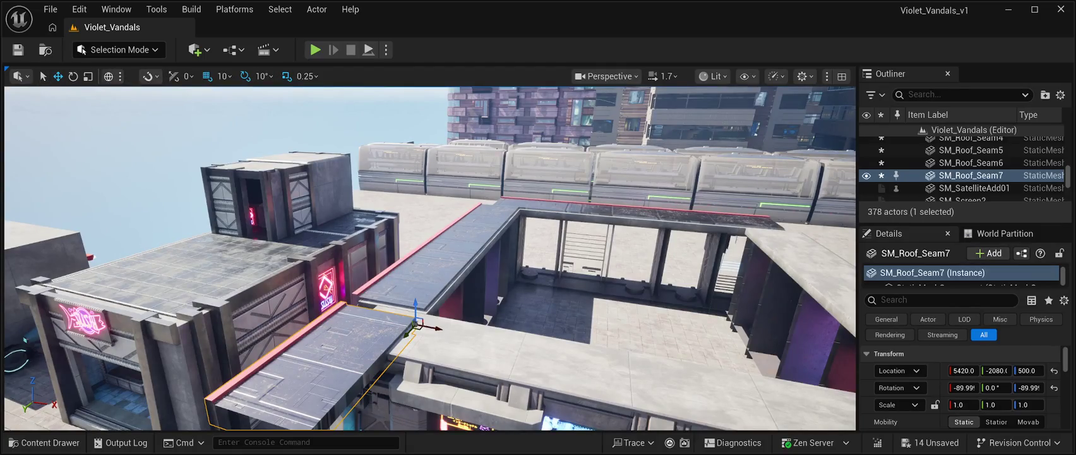
Step: Turn SM_Roof_Seam7 -90° on Z and set it onto the front roof edge
{"action": "left_click", "coordinate": [73, 76]}
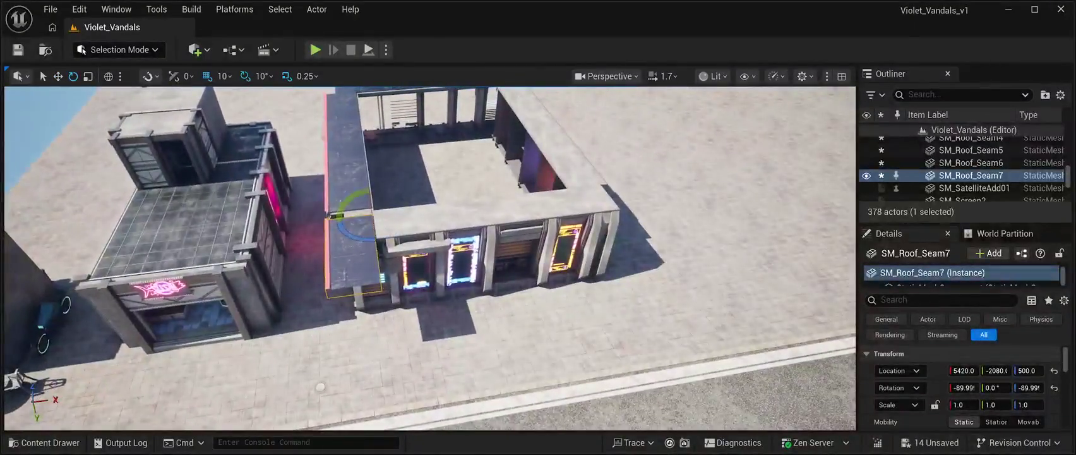
{"action": "left_click_drag", "start_coordinate": [354, 235], "coordinate": [417, 244]}
{"action": "key", "text": "w"}
{"action": "left_click_drag", "start_coordinate": [374, 233], "coordinate": [369, 216]}
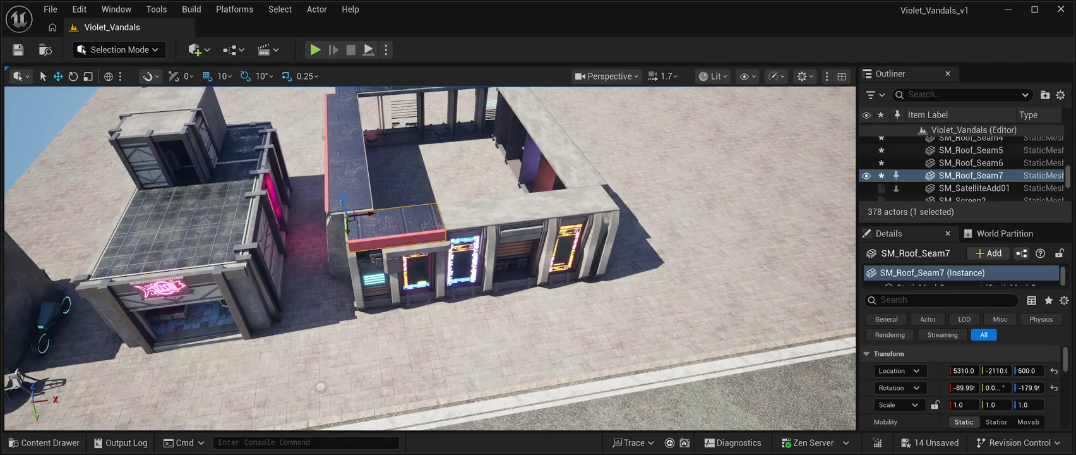
Step: Duplicate the seam as Seam8 and Seam9 along the front edge, closing the gap between them
{"action": "key", "text": "ctrl+d"}
{"action": "left_click_drag", "start_coordinate": [371, 214], "coordinate": [463, 213]}
{"action": "key", "text": "d"}
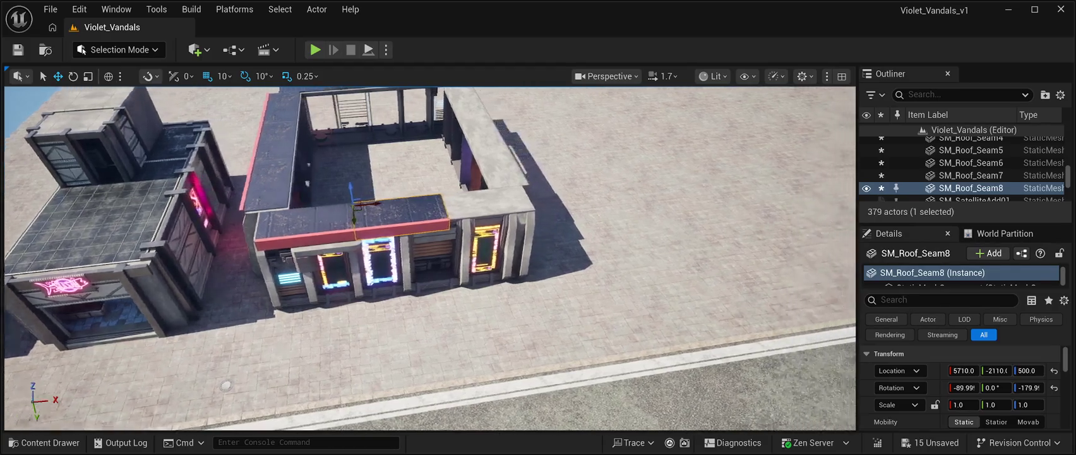
{"action": "key", "text": "ctrl+d"}
{"action": "left_click_drag", "start_coordinate": [379, 203], "coordinate": [473, 208]}
{"action": "scroll", "coordinate": [473, 208], "scroll_direction": "up", "scroll_amount": 5}
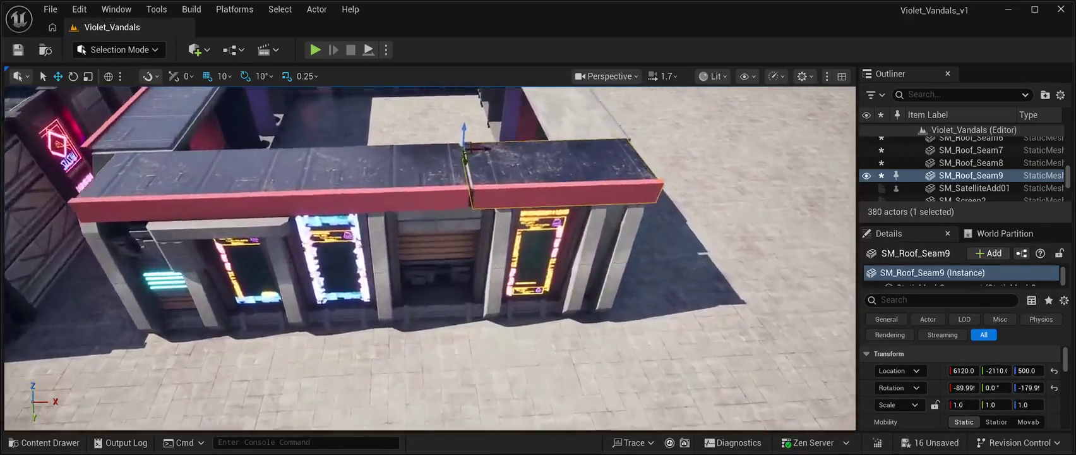
{"action": "left_click_drag", "start_coordinate": [487, 143], "coordinate": [483, 143]}
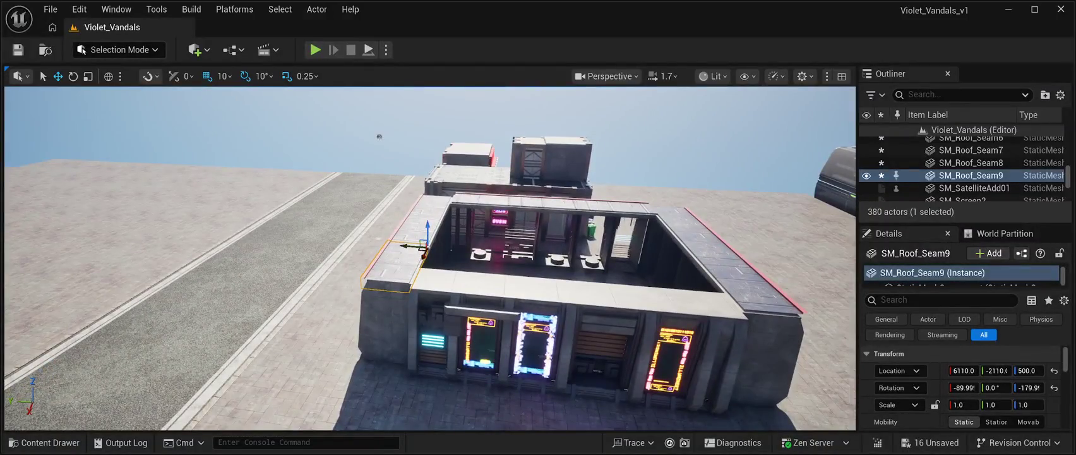
{"action": "key", "text": "ctrl+d"}
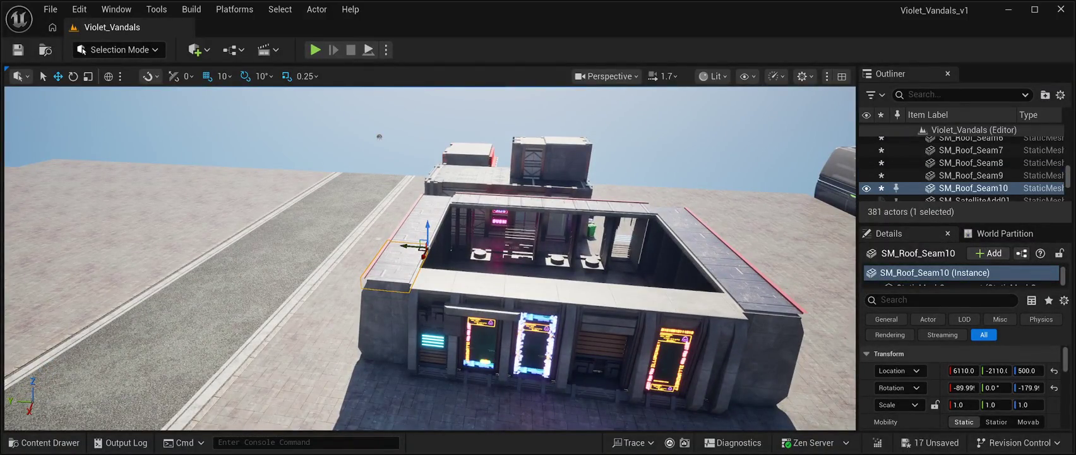
Step: Rotate the new seam to -269.9° on Z and place it at the side edge corner
{"action": "mouse_move", "coordinate": [421, 247]}
{"action": "left_mouse_down"}
{"action": "mouse_move", "coordinate": [400, 294]}
{"action": "mouse_move", "coordinate": [436, 319]}
{"action": "mouse_move", "coordinate": [455, 304]}
{"action": "left_mouse_up"}
{"action": "key", "text": "e"}
{"action": "key", "text": "w"}
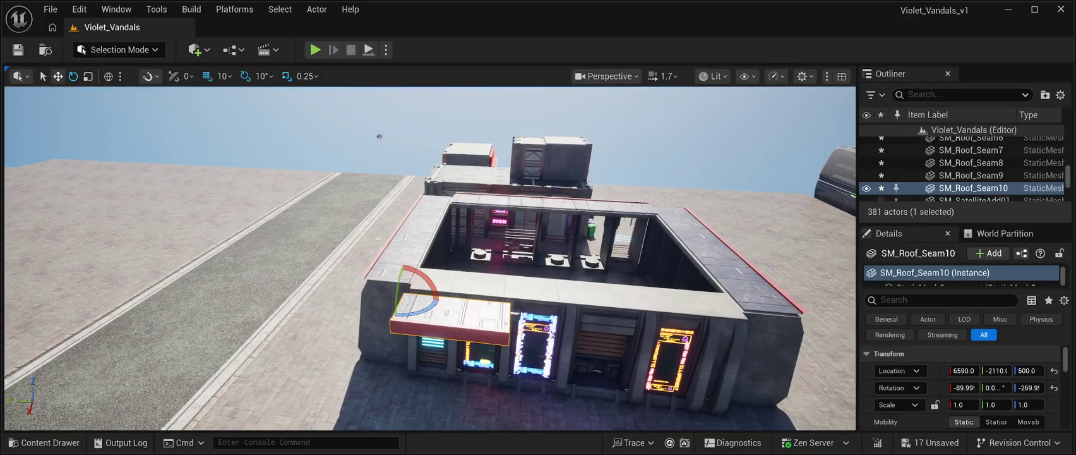
{"action": "key", "text": "w"}
{"action": "left_click_drag", "start_coordinate": [399, 306], "coordinate": [414, 272]}
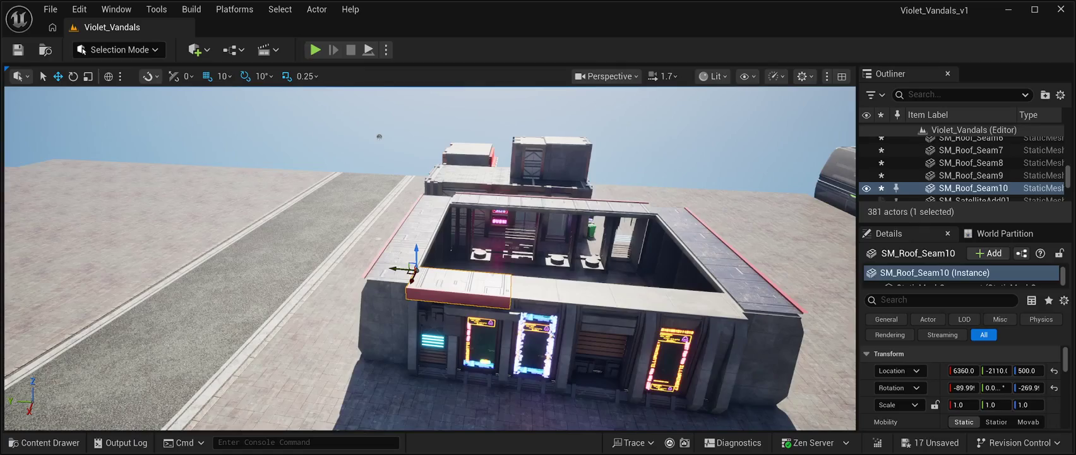
Step: Add SM_Roof_Seam11 and SM_Roof_Seam12 along the side edge and save the level
{"action": "key", "text": "ctrl+d"}
{"action": "mouse_move", "coordinate": [392, 268]}
{"action": "left_mouse_down"}
{"action": "mouse_move", "coordinate": [502, 276]}
{"action": "mouse_move", "coordinate": [485, 276]}
{"action": "left_mouse_up"}
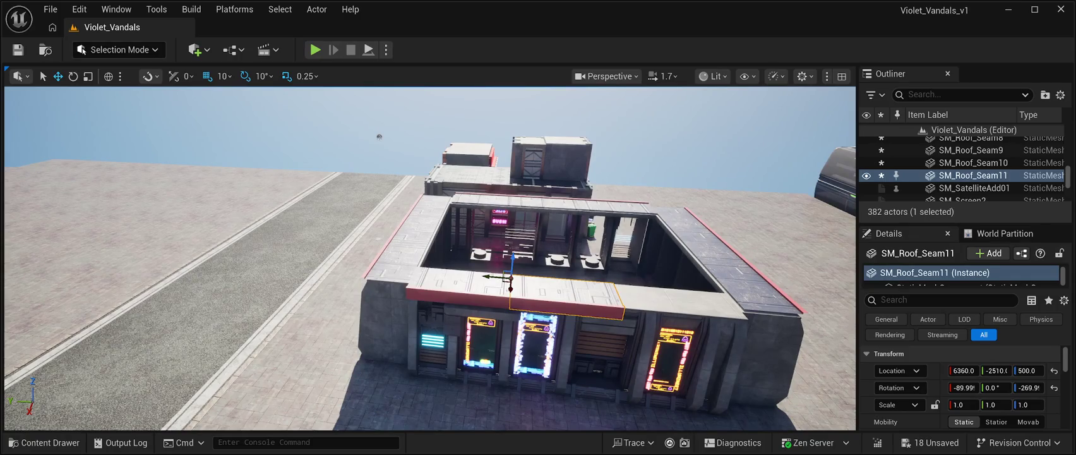
{"action": "key", "text": "ctrl+s"}
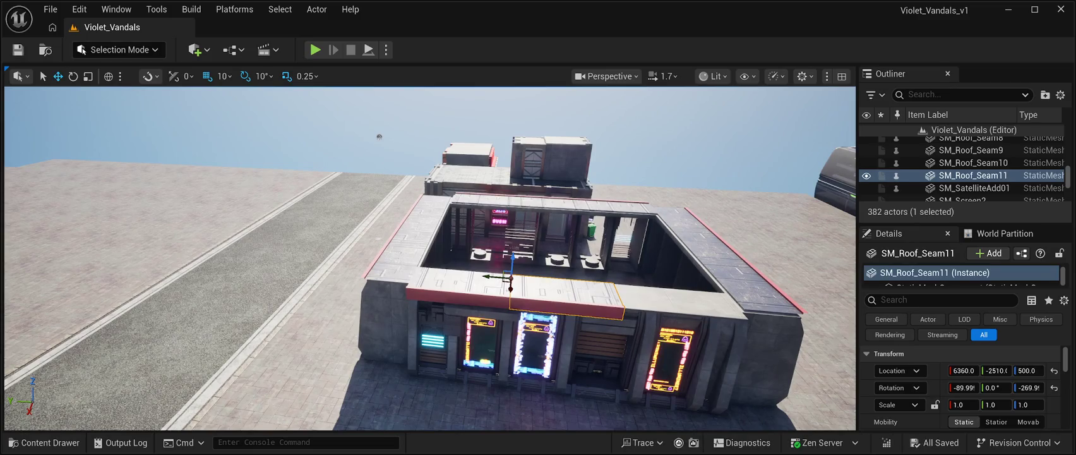
{"action": "key", "text": "ctrl+d"}
{"action": "left_click_drag", "start_coordinate": [495, 278], "coordinate": [593, 292]}
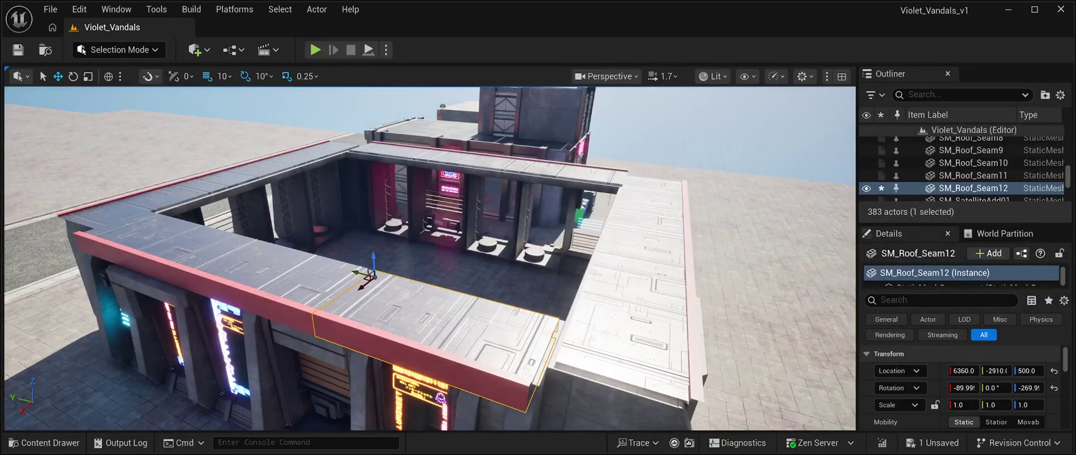
{"action": "left_click_drag", "start_coordinate": [356, 272], "coordinate": [360, 273]}
{"action": "key", "text": "ctrl+z"}
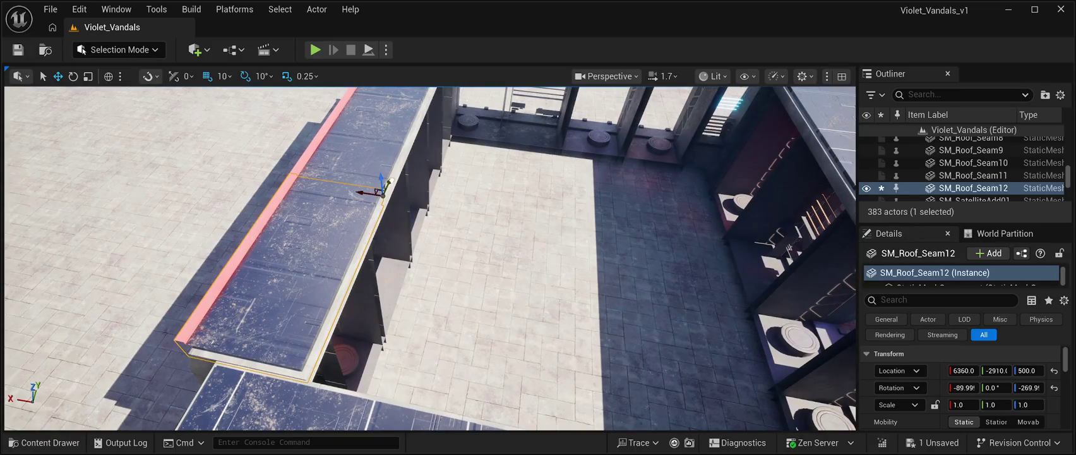
Step: Nudge the last, middle and corner side-edge seams so their joints close up
{"action": "left_click_drag", "start_coordinate": [390, 181], "coordinate": [387, 186]}
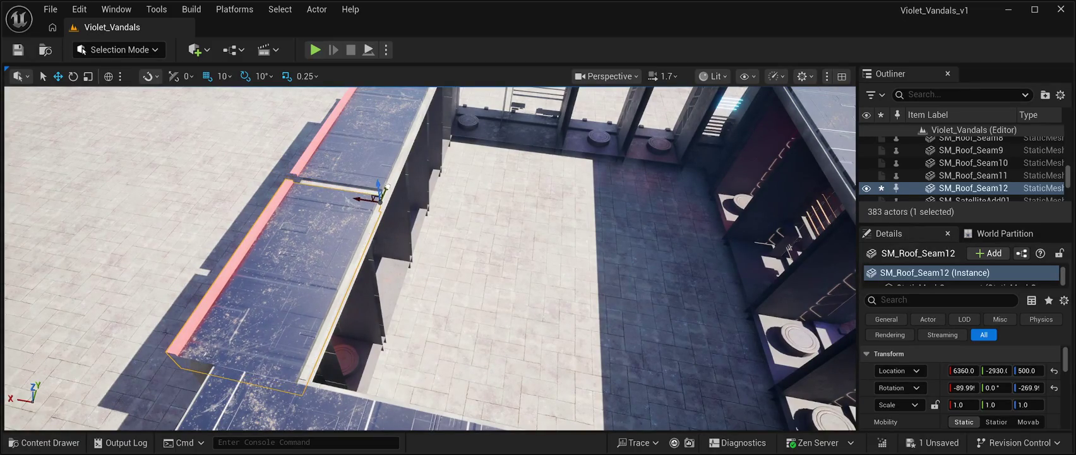
{"action": "key", "text": "f"}
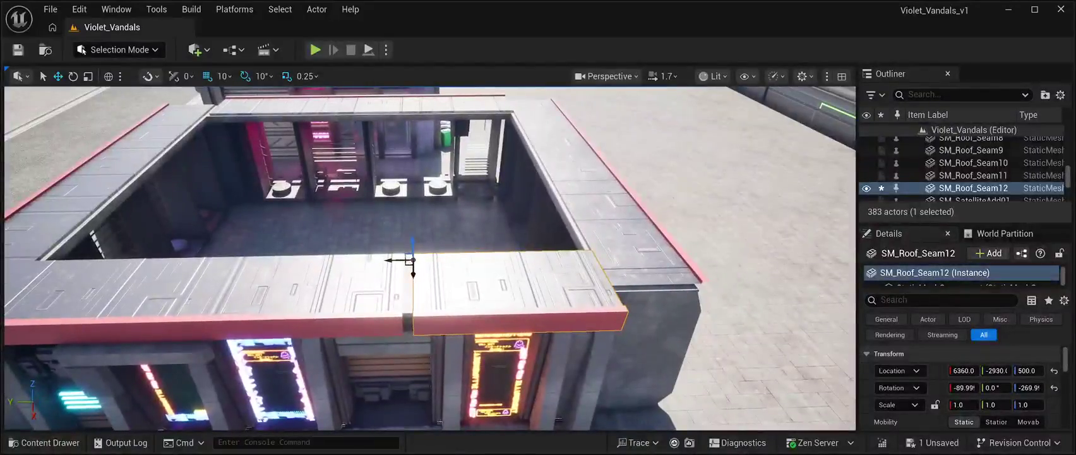
{"action": "left_click", "coordinate": [972, 175]}
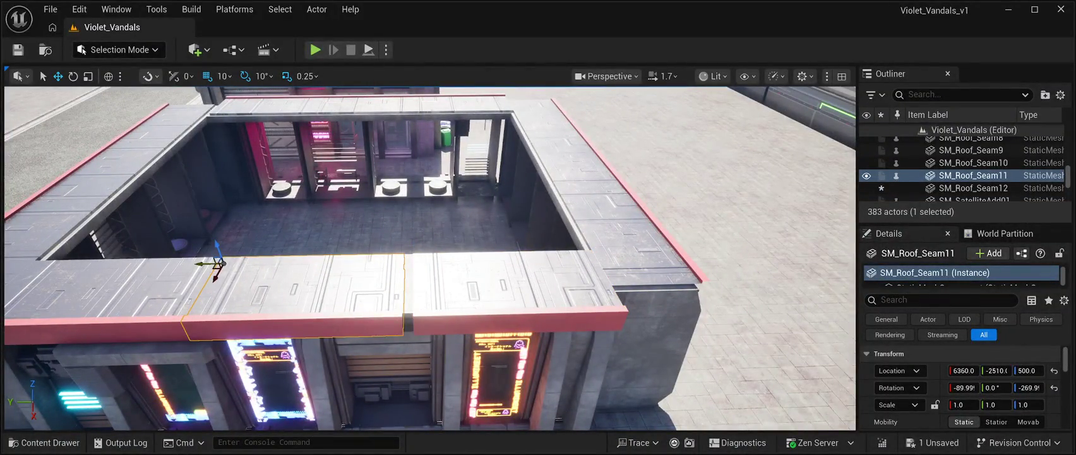
{"action": "left_click_drag", "start_coordinate": [205, 263], "coordinate": [215, 263]}
{"action": "key", "text": "f"}
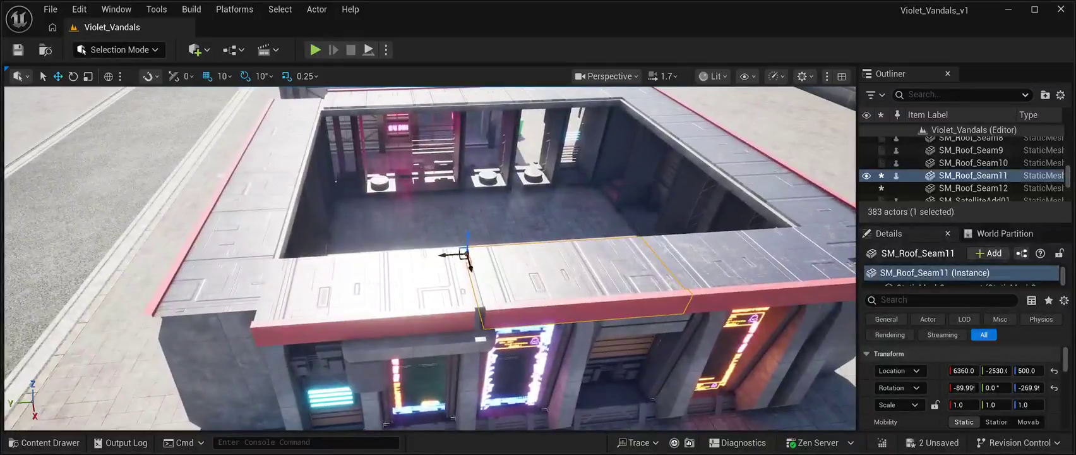
{"action": "left_click", "coordinate": [973, 163]}
{"action": "left_click_drag", "start_coordinate": [260, 258], "coordinate": [269, 268]}
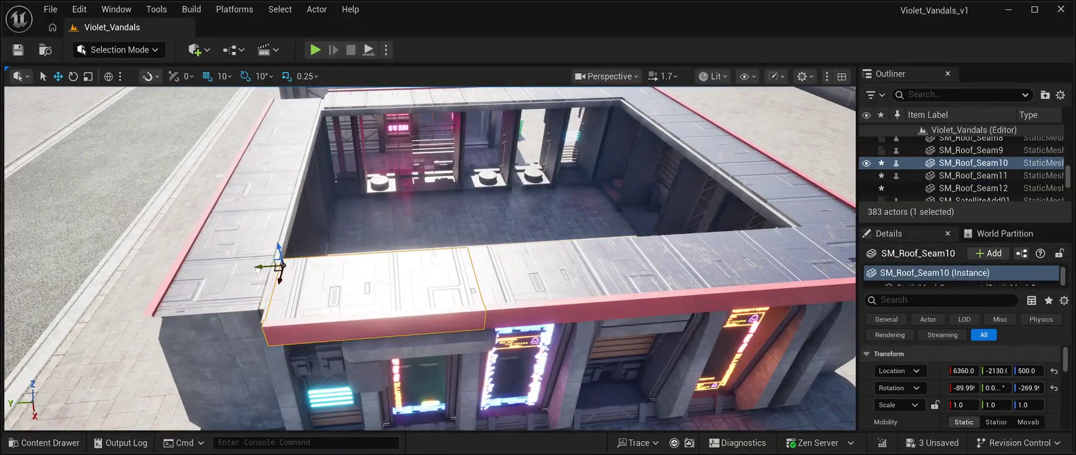
{"action": "key", "text": "f"}
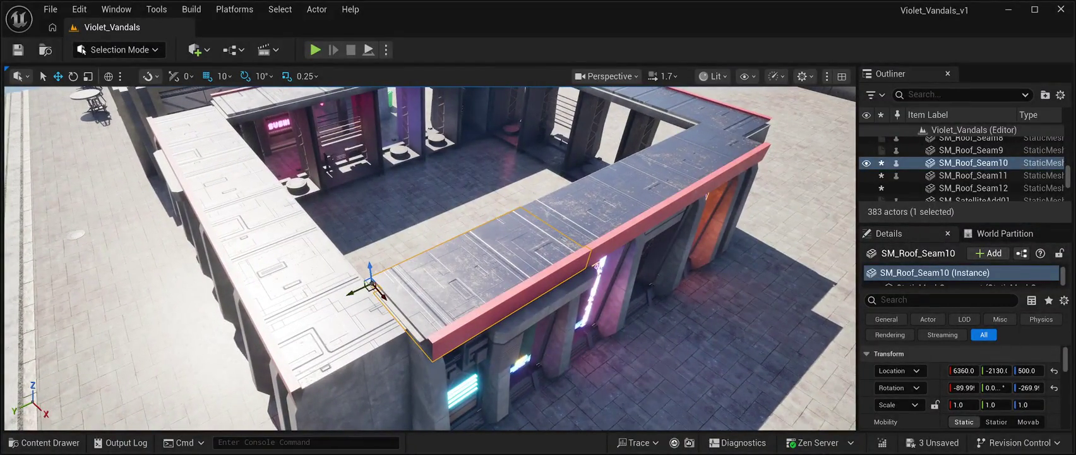
{"action": "left_click_drag", "start_coordinate": [349, 293], "coordinate": [350, 293]}
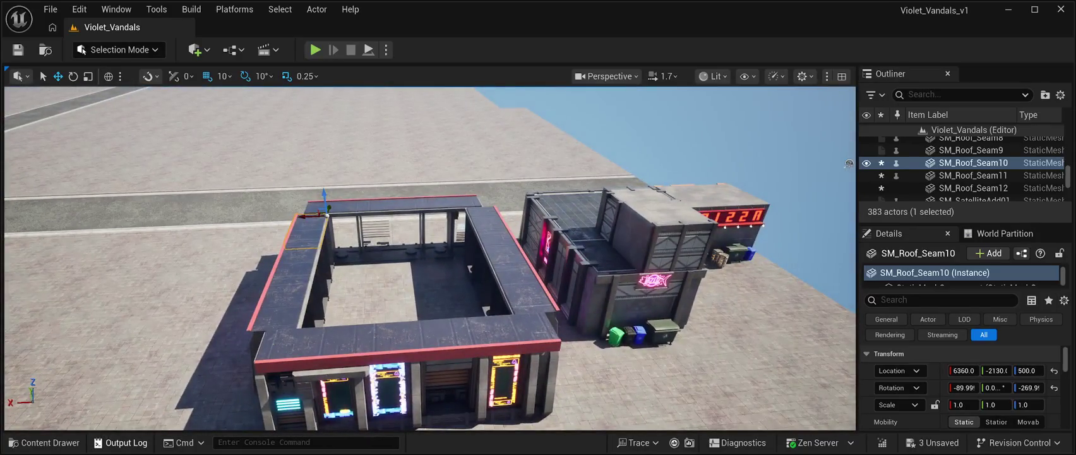
{"action": "left_click", "coordinate": [44, 442]}
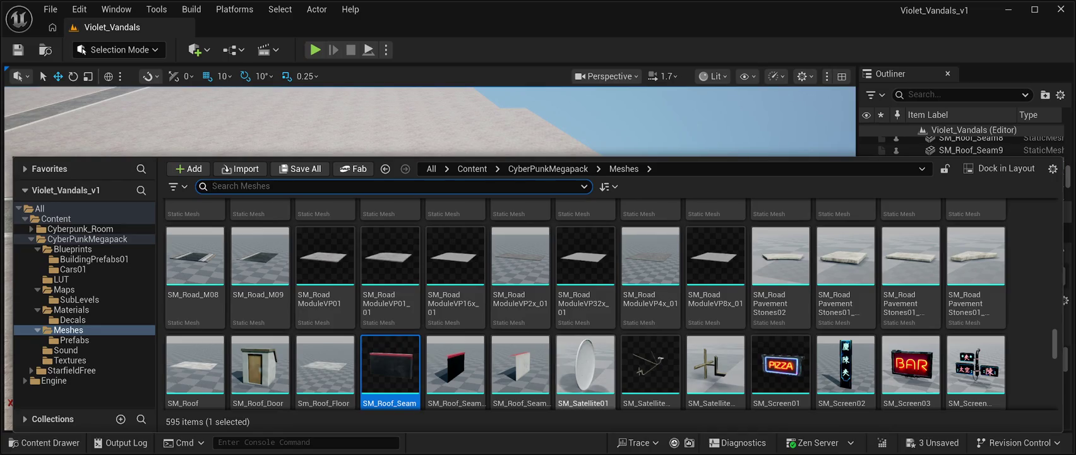
Step: Drag the SM_Roof mesh from CyberPunkMegapack > Meshes into the roof opening
{"action": "scroll", "coordinate": [585, 366], "scroll_direction": "down", "scroll_amount": 3}
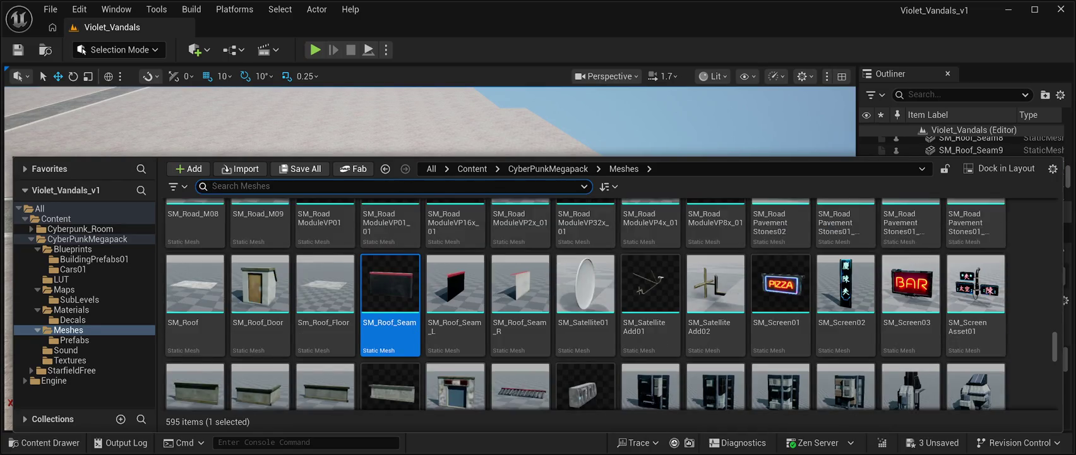
{"action": "scroll", "coordinate": [715, 354], "scroll_direction": "up", "scroll_amount": 2}
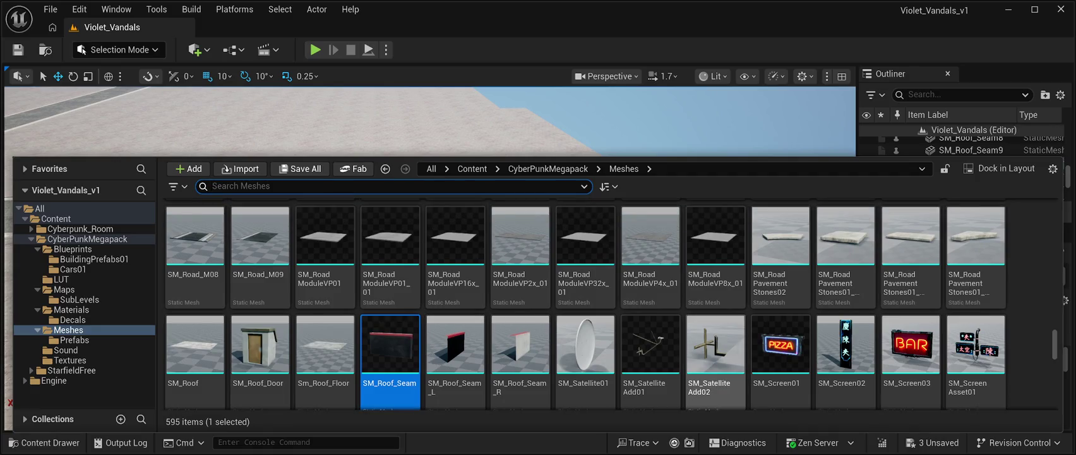
{"action": "scroll", "coordinate": [715, 353], "scroll_direction": "up", "scroll_amount": 1}
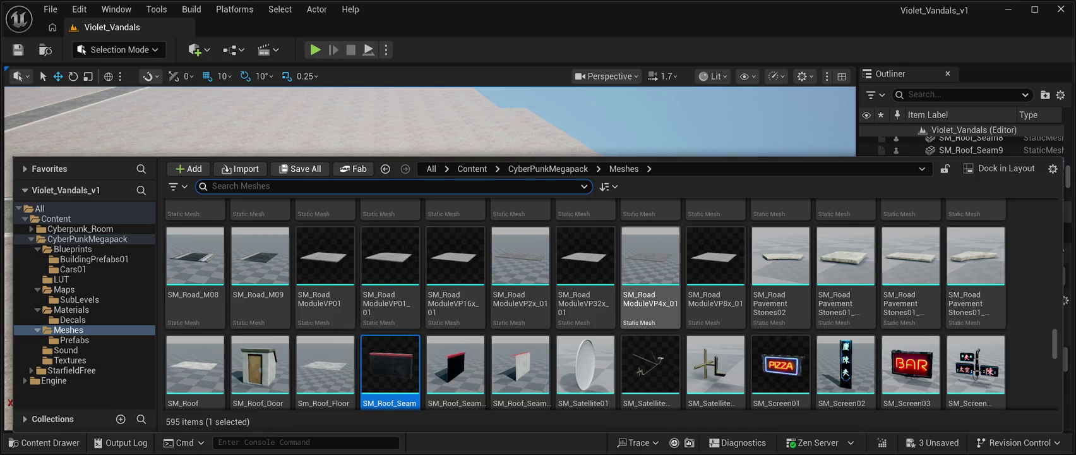
{"action": "scroll", "coordinate": [520, 296], "scroll_direction": "down", "scroll_amount": 2}
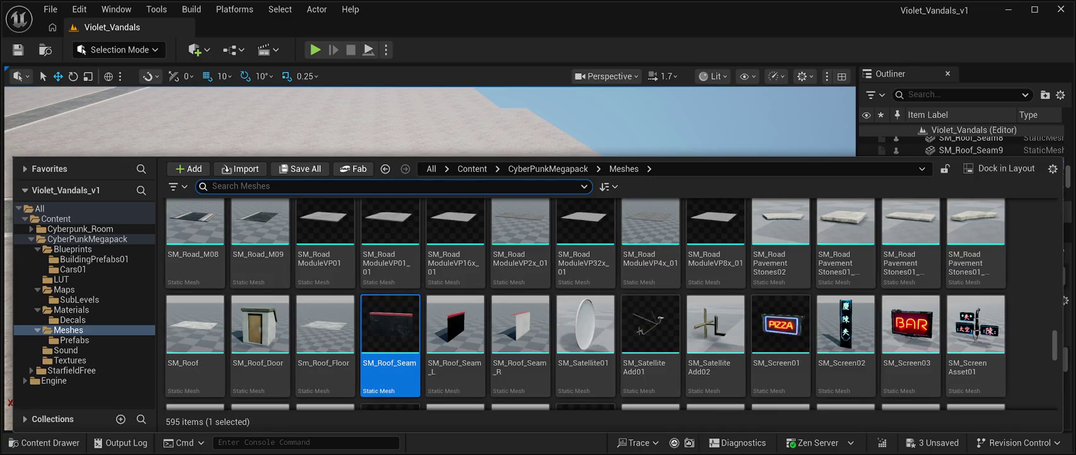
{"action": "left_click", "coordinate": [194, 328]}
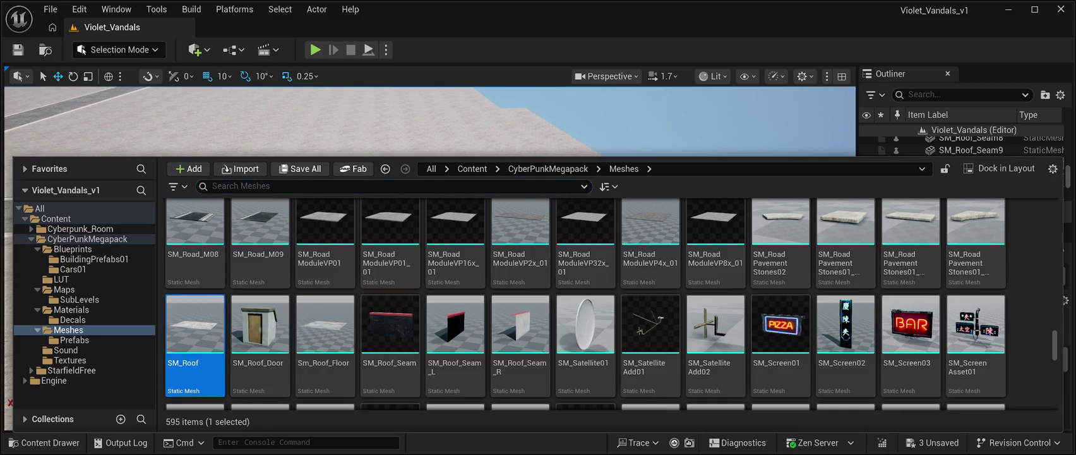
{"action": "key", "text": "ctrl+space"}
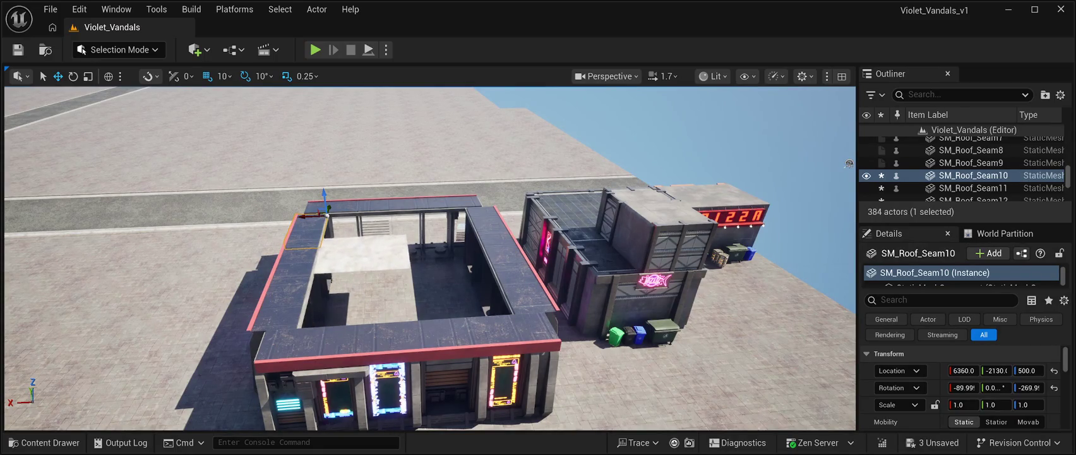
Step: Select the newly placed roof slab and raise it slightly
{"action": "left_click", "coordinate": [363, 253]}
{"action": "scroll", "coordinate": [429, 259], "scroll_direction": "up", "scroll_amount": 2}
{"action": "key", "text": "w"}
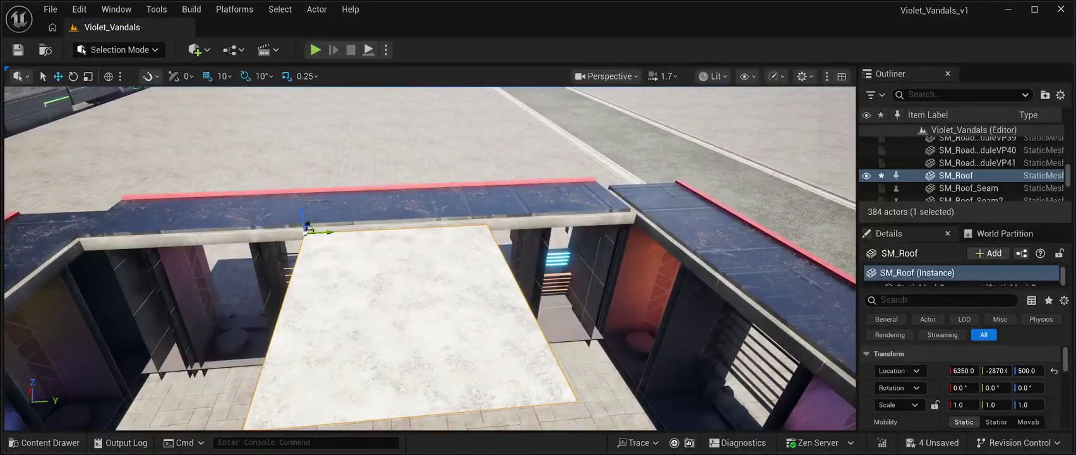
{"action": "left_click_drag", "start_coordinate": [306, 225], "coordinate": [304, 209]}
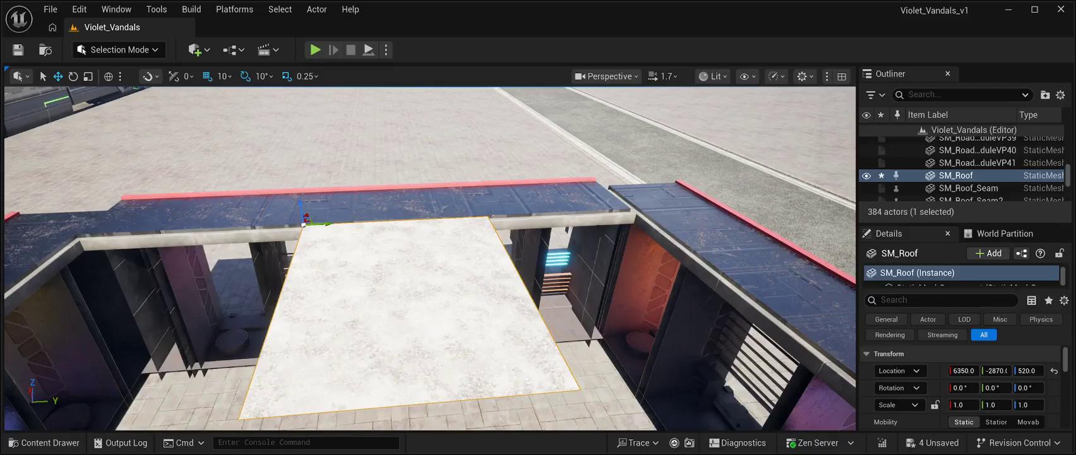
{"action": "scroll", "coordinate": [430, 259], "scroll_direction": "down", "scroll_amount": 3}
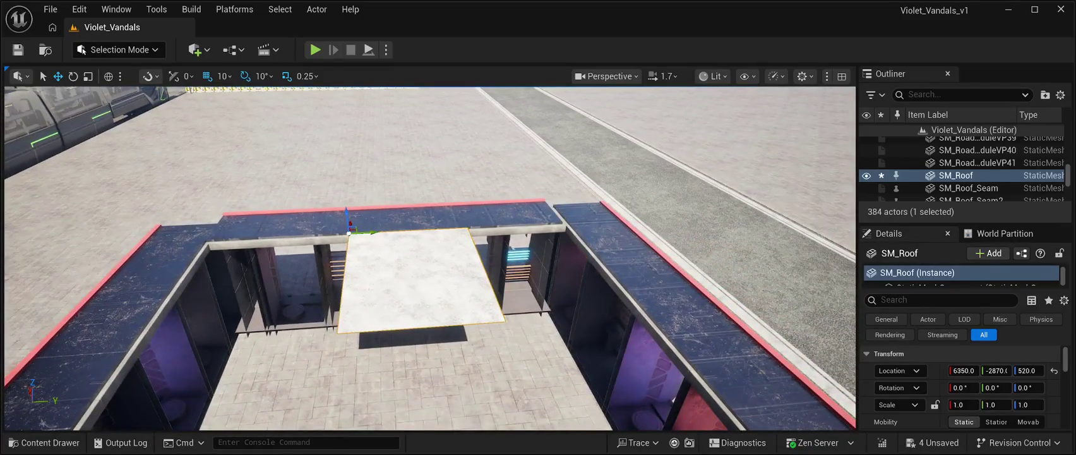
Step: Duplicate the slab three times (SM_Roof2 to SM_Roof4), spreading the copies across the opening
{"action": "key", "text": "ctrl+d"}
{"action": "left_click_drag", "start_coordinate": [371, 233], "coordinate": [479, 252]}
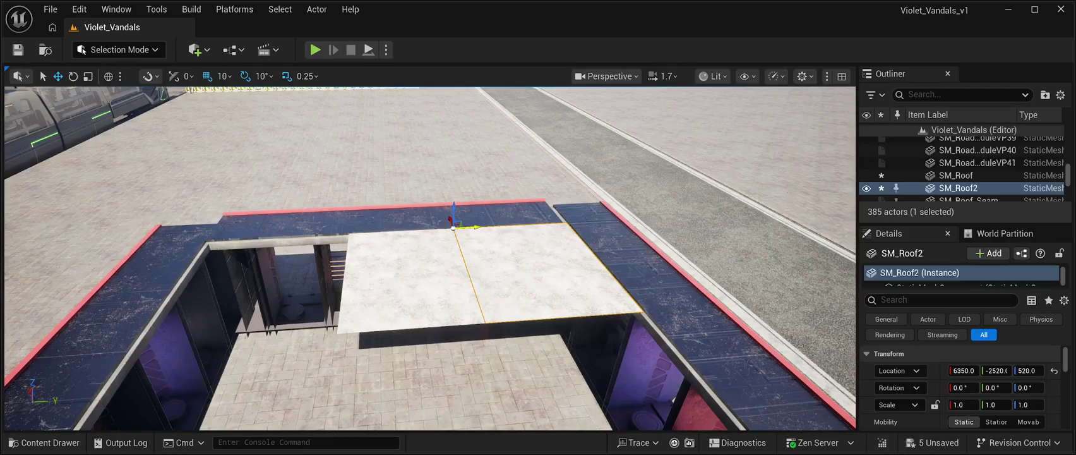
{"action": "key", "text": "ctrl+d"}
{"action": "left_click_drag", "start_coordinate": [472, 226], "coordinate": [251, 240]}
{"action": "scroll", "coordinate": [430, 259], "scroll_direction": "down", "scroll_amount": 3}
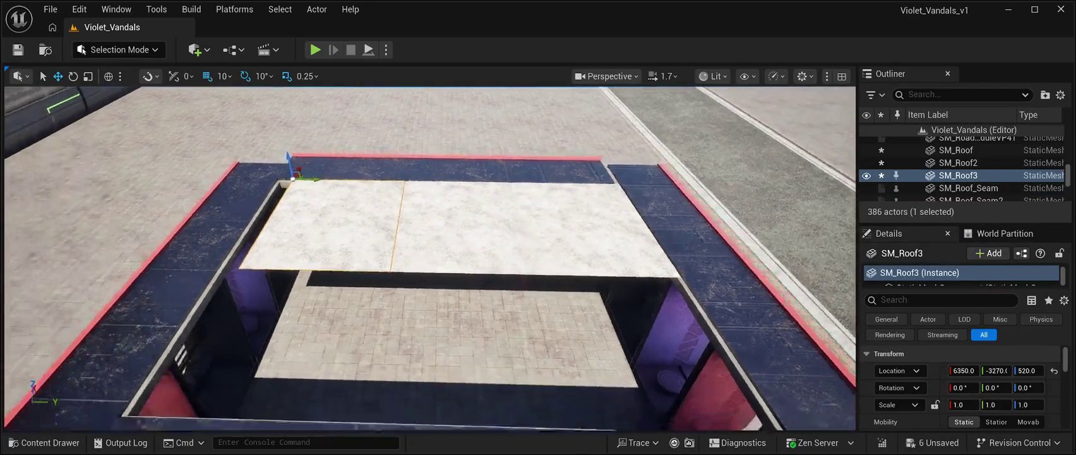
{"action": "left_click_drag", "start_coordinate": [430, 259], "coordinate": [354, 252]}
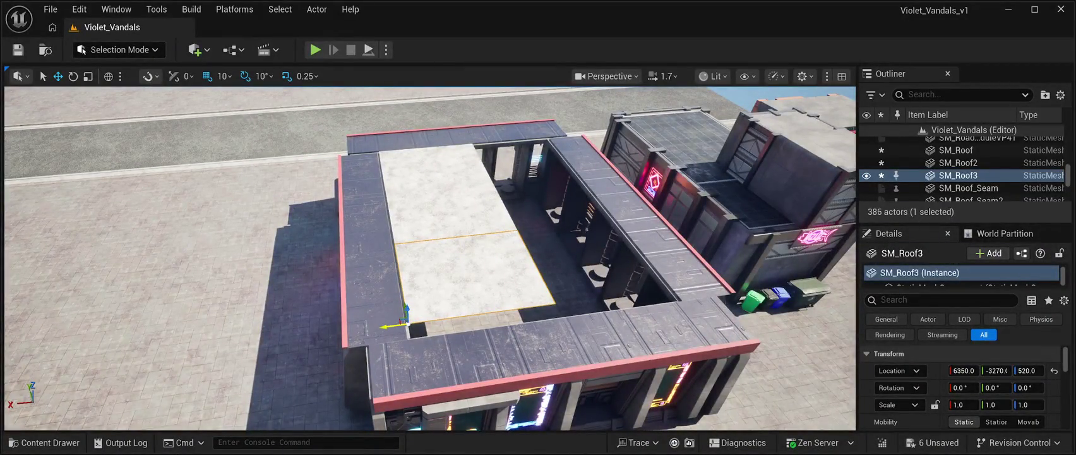
{"action": "key", "text": "ctrl+d"}
{"action": "mouse_move", "coordinate": [386, 326]}
{"action": "left_mouse_down"}
{"action": "mouse_move", "coordinate": [512, 318]}
{"action": "mouse_move", "coordinate": [561, 291]}
{"action": "left_mouse_up"}
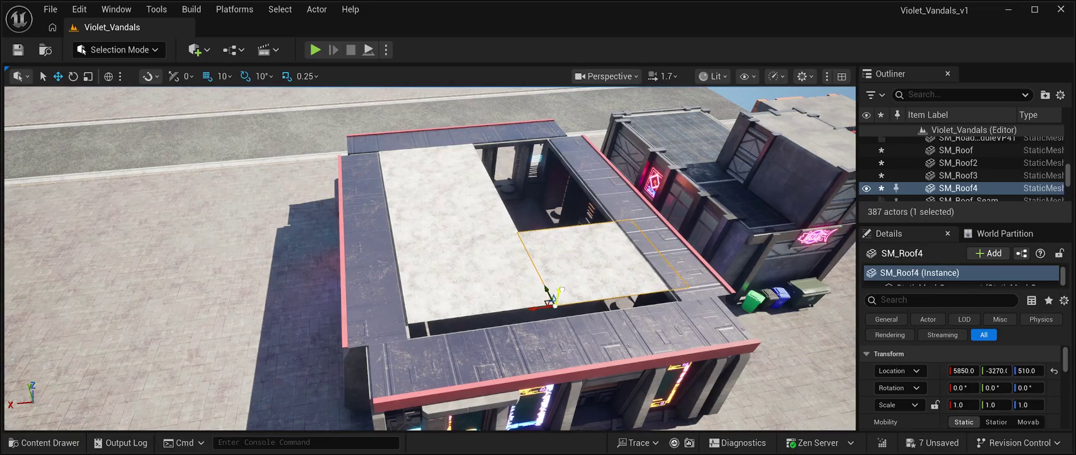
Step: Shift SM_Roof4 by 60 units, SM_Roof3 to match, and SM_Roof by 50 units along Y
{"action": "scroll", "coordinate": [430, 258], "scroll_direction": "up", "scroll_amount": 10}
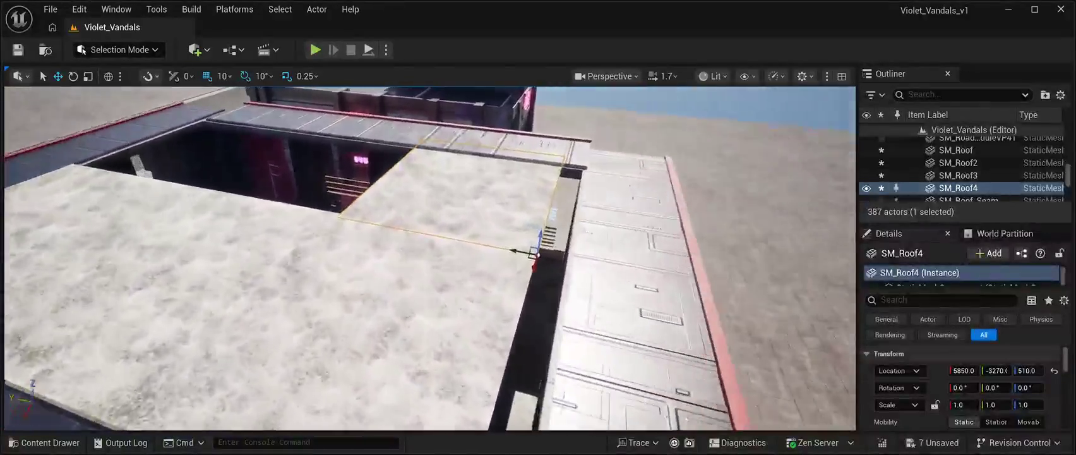
{"action": "scroll", "coordinate": [429, 258], "scroll_direction": "down", "scroll_amount": 5}
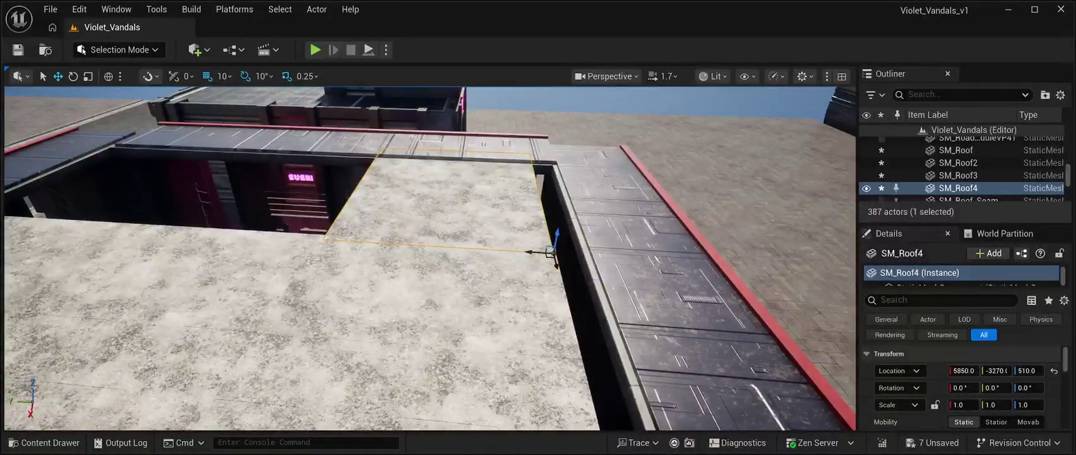
{"action": "left_click_drag", "start_coordinate": [540, 251], "coordinate": [575, 254]}
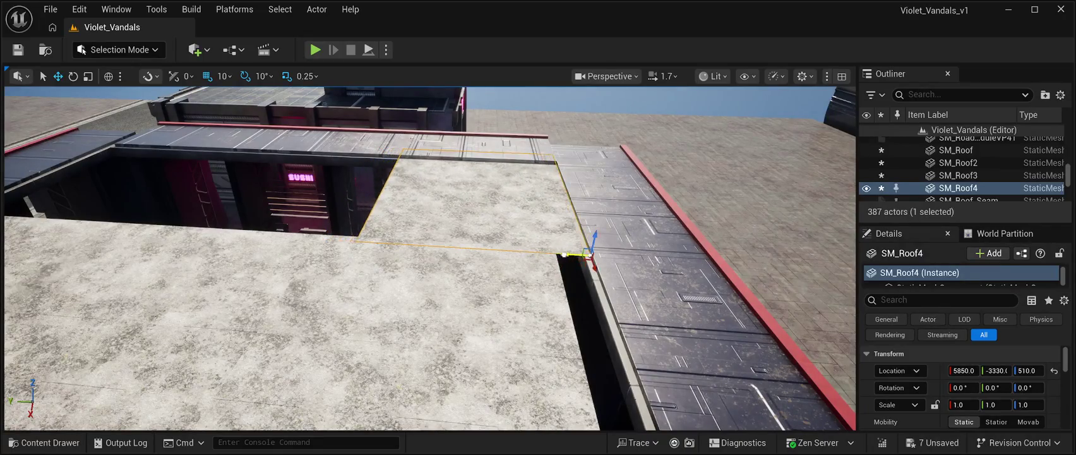
{"action": "scroll", "coordinate": [430, 259], "scroll_direction": "down", "scroll_amount": 5}
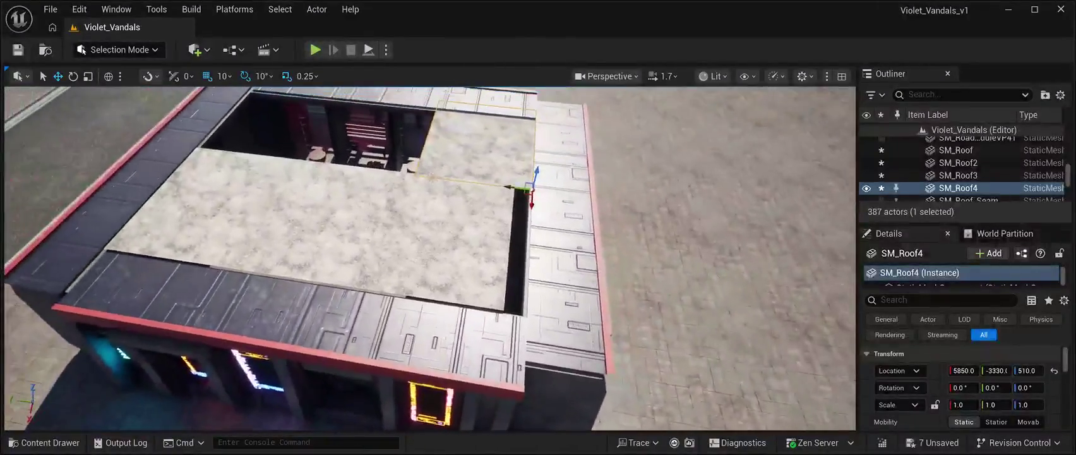
{"action": "left_click", "coordinate": [435, 234]}
{"action": "left_click_drag", "start_coordinate": [486, 308], "coordinate": [512, 310]}
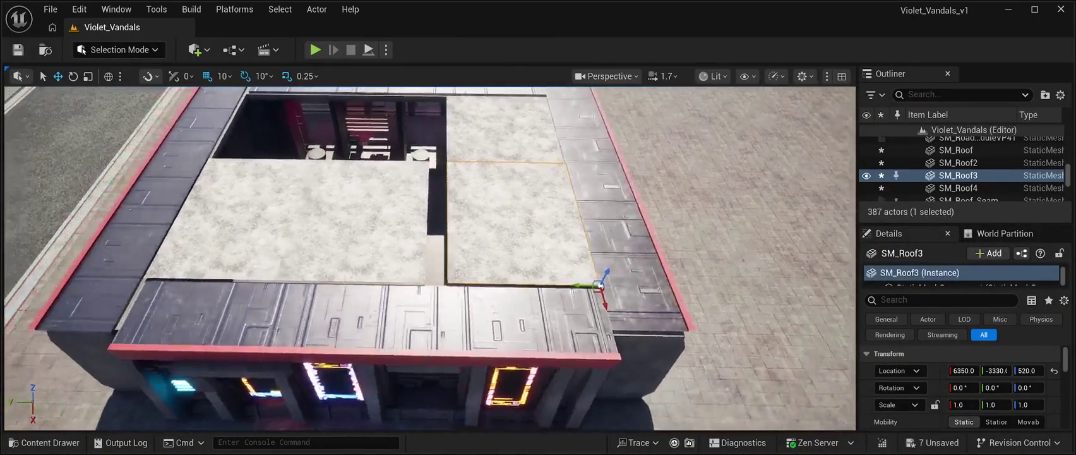
{"action": "left_click", "coordinate": [363, 221]}
{"action": "left_click_drag", "start_coordinate": [417, 282], "coordinate": [439, 282]}
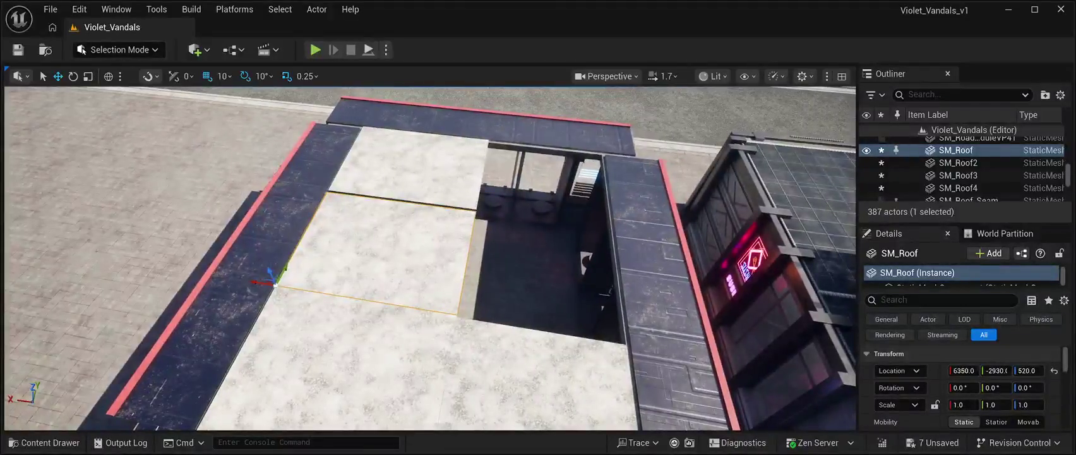
Step: Copy slabs SM_Roof5 (lowered 10 units) and SM_Roof6 into the remaining gaps, then nudge SM_Roof2
{"action": "mouse_move", "coordinate": [256, 282]}
{"action": "left_mouse_down"}
{"action": "mouse_move", "coordinate": [369, 287]}
{"action": "mouse_move", "coordinate": [435, 308]}
{"action": "left_mouse_up"}
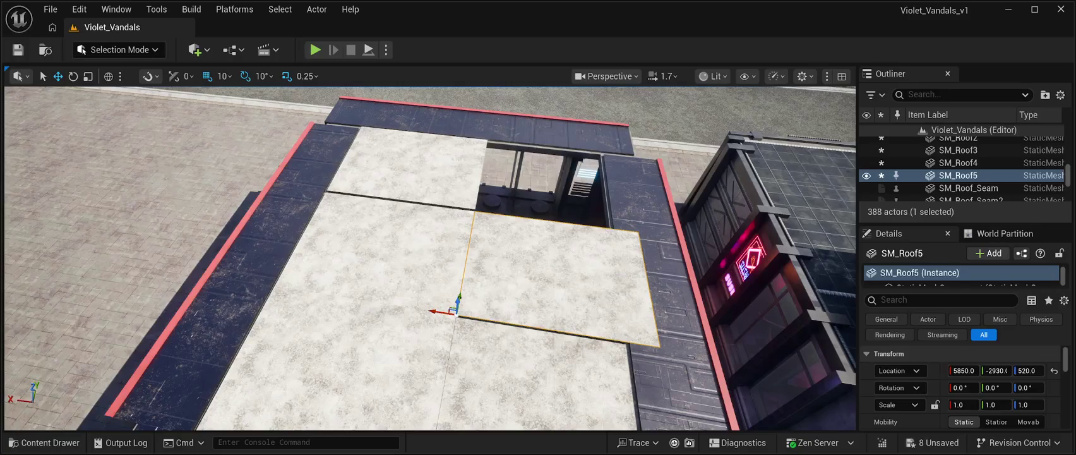
{"action": "key", "text": "End"}
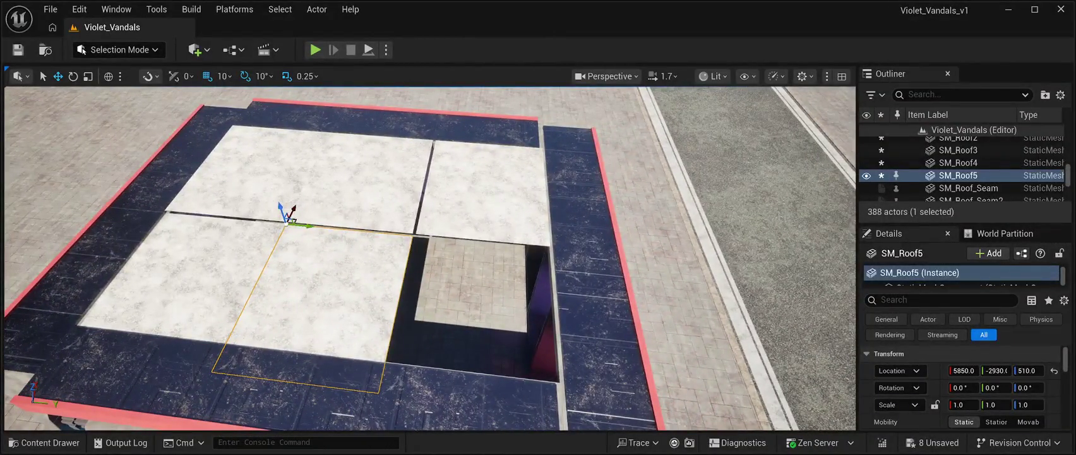
{"action": "left_click_drag", "start_coordinate": [307, 224], "coordinate": [439, 256]}
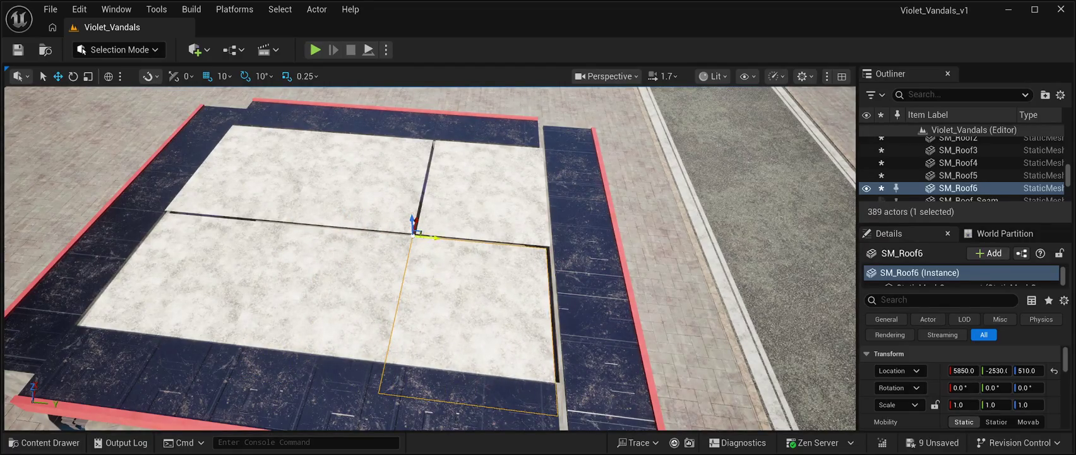
{"action": "left_click", "coordinate": [483, 190]}
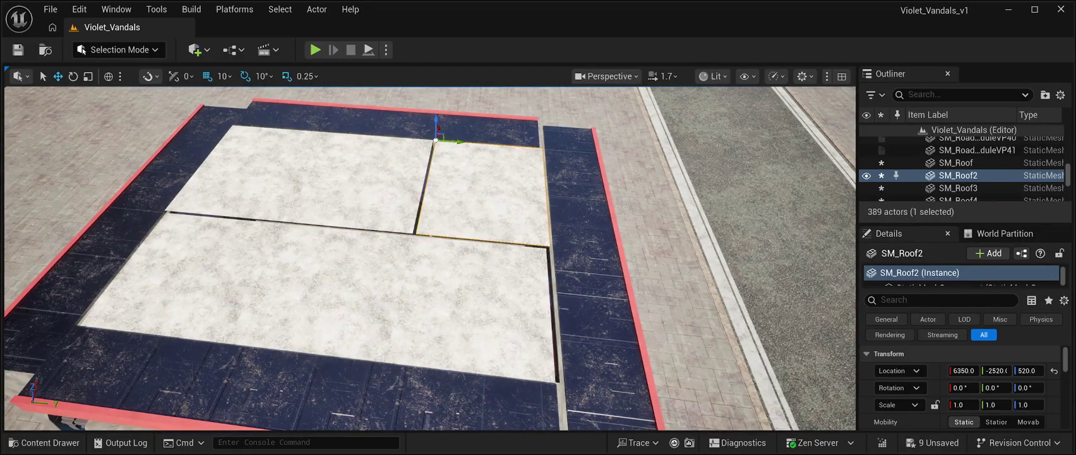
{"action": "left_click_drag", "start_coordinate": [461, 142], "coordinate": [458, 140]}
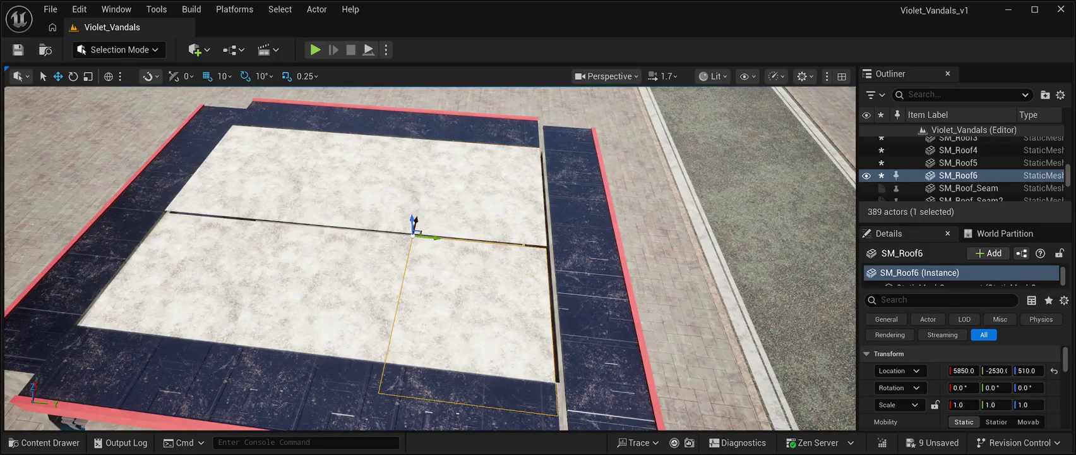
{"action": "left_click", "coordinate": [707, 158]}
Step: Raise SM_Roof5 and SM_Roof6 to Z 520, flush with the other slabs
{"action": "key", "text": "f"}
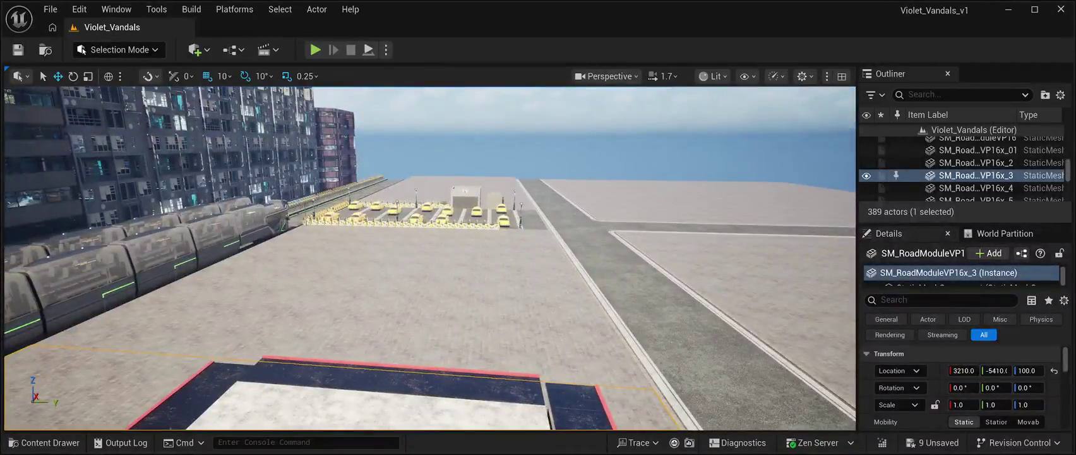
{"action": "left_click", "coordinate": [977, 142]}
{"action": "key", "text": "f"}
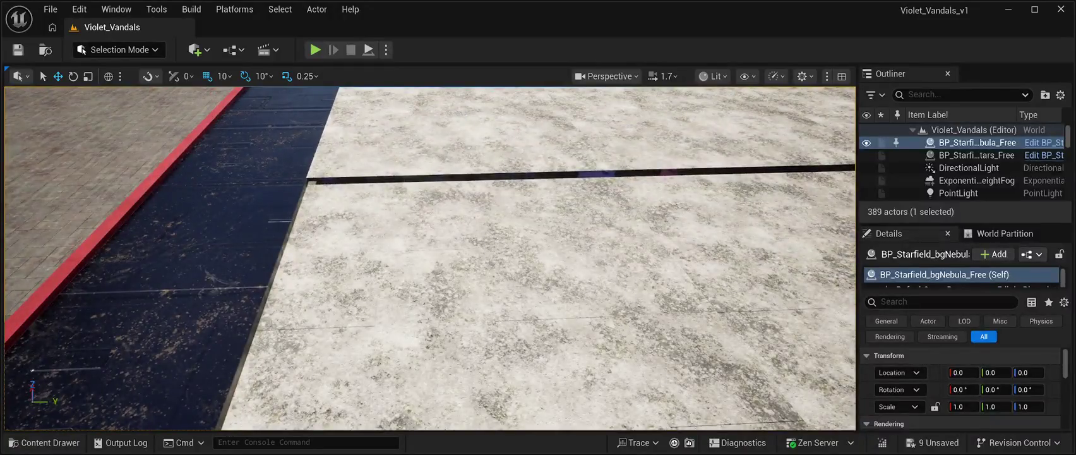
{"action": "left_click", "coordinate": [442, 284]}
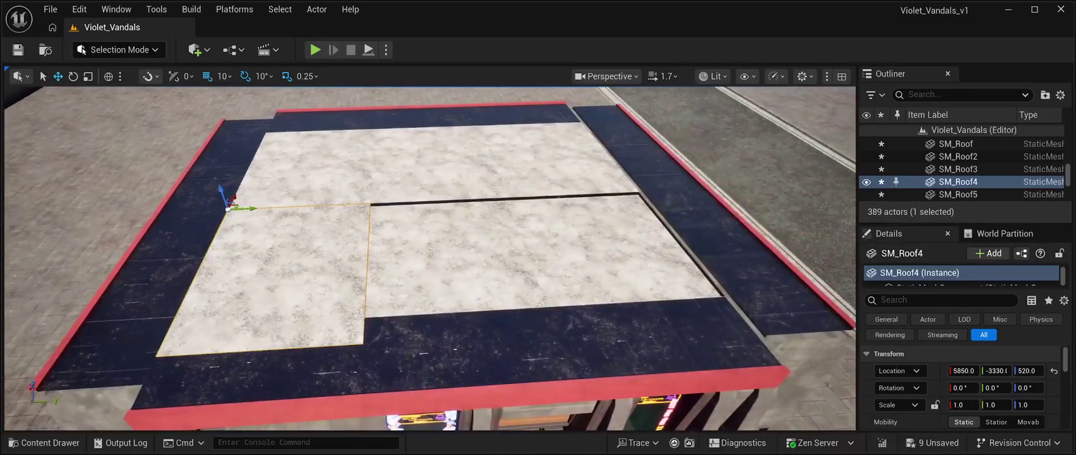
{"action": "left_click", "coordinate": [461, 272]}
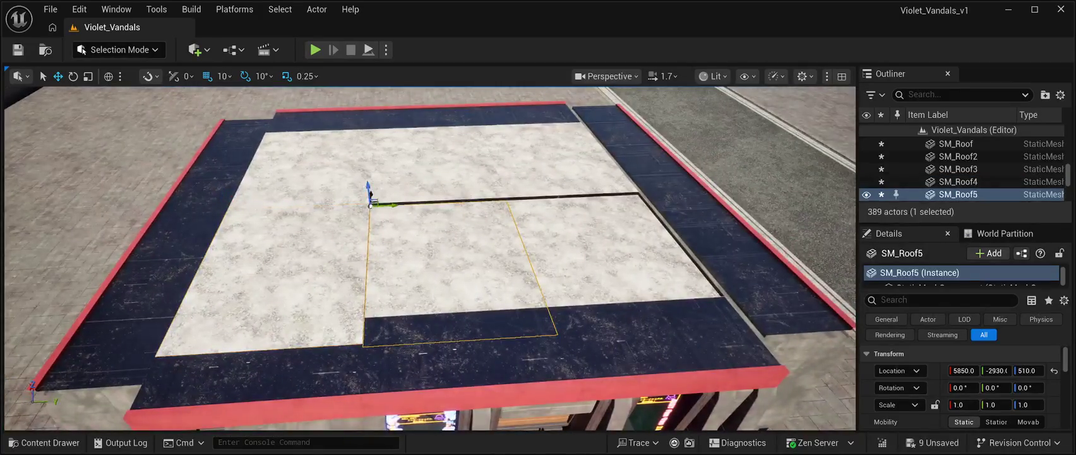
{"action": "left_click_drag", "start_coordinate": [370, 191], "coordinate": [369, 184]}
{"action": "left_click", "coordinate": [508, 197]}
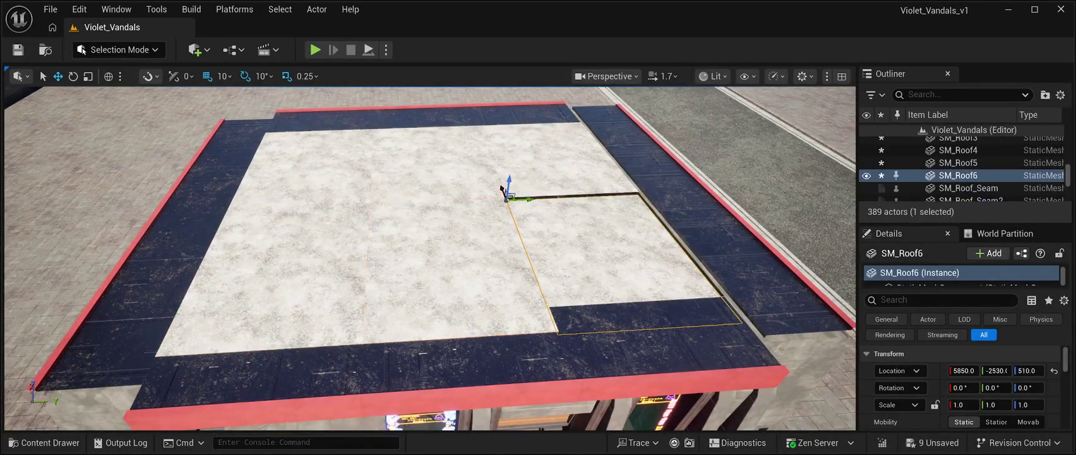
{"action": "left_click_drag", "start_coordinate": [508, 185], "coordinate": [509, 179]}
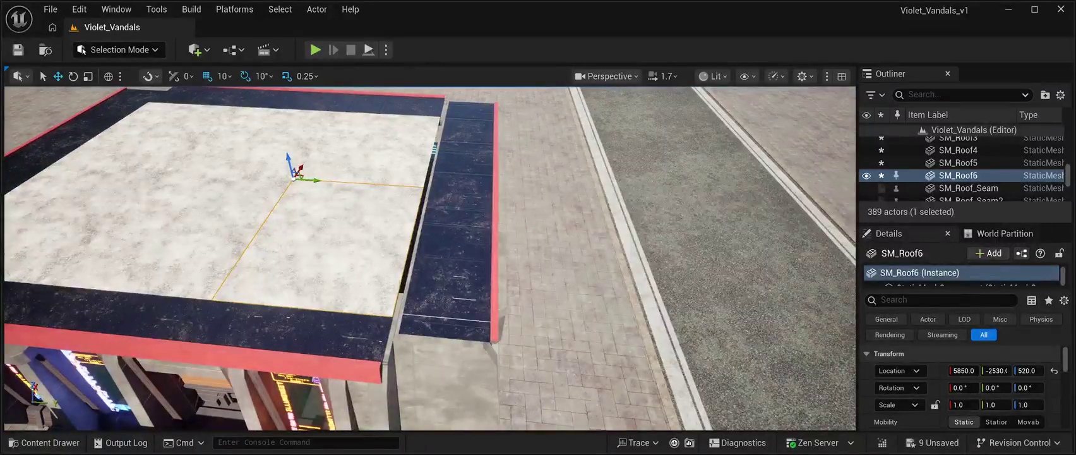
Step: Shift SM_Roof6, SM_Roof2, SM_Roof, SM_Roof5, SM_Roof3 and SM_Roof4 10 units along Y to close seams
{"action": "scroll", "coordinate": [430, 259], "scroll_direction": "up", "scroll_amount": 2}
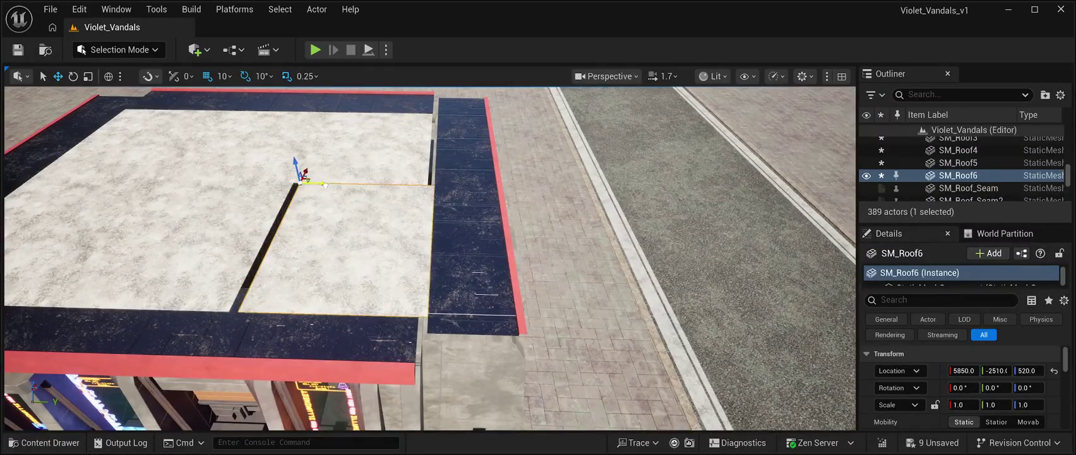
{"action": "left_click_drag", "start_coordinate": [319, 184], "coordinate": [322, 185]}
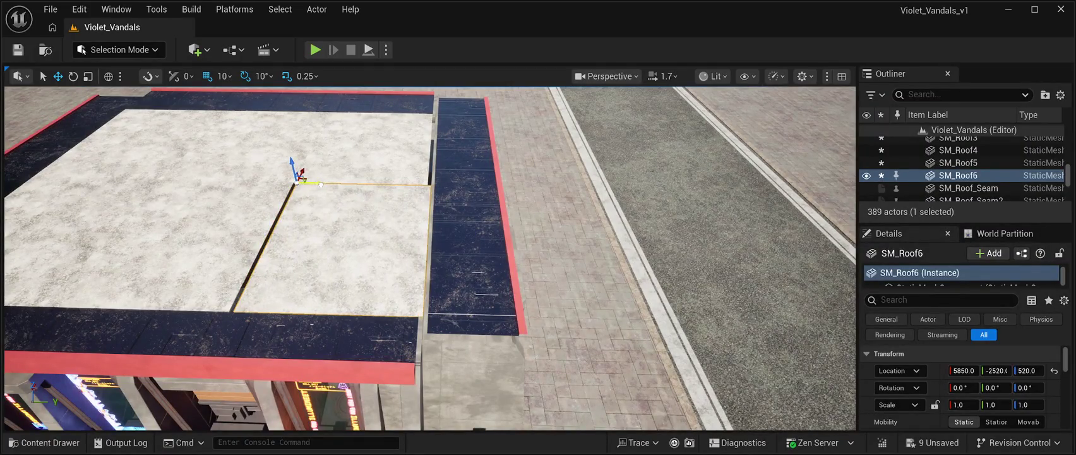
{"action": "left_click", "coordinate": [363, 148]}
{"action": "left_click_drag", "start_coordinate": [351, 112], "coordinate": [354, 113]}
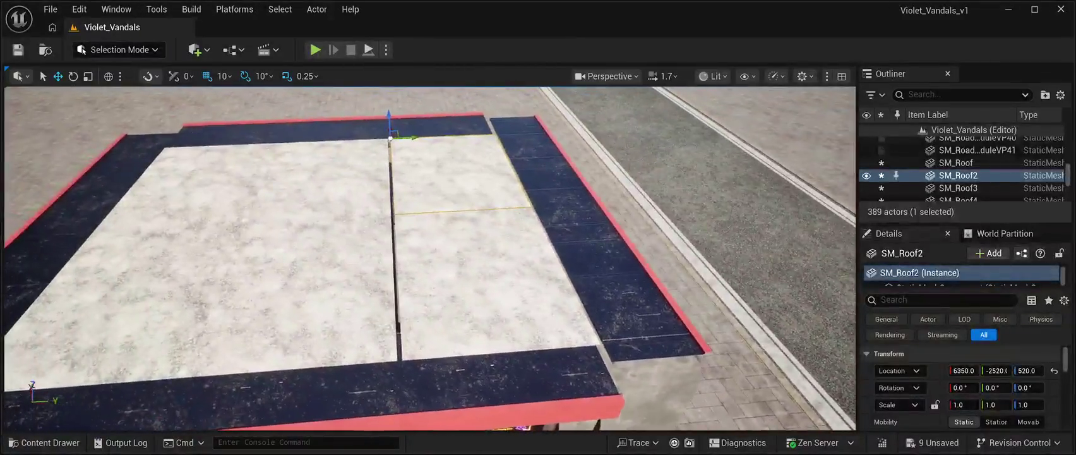
{"action": "left_click", "coordinate": [335, 183]}
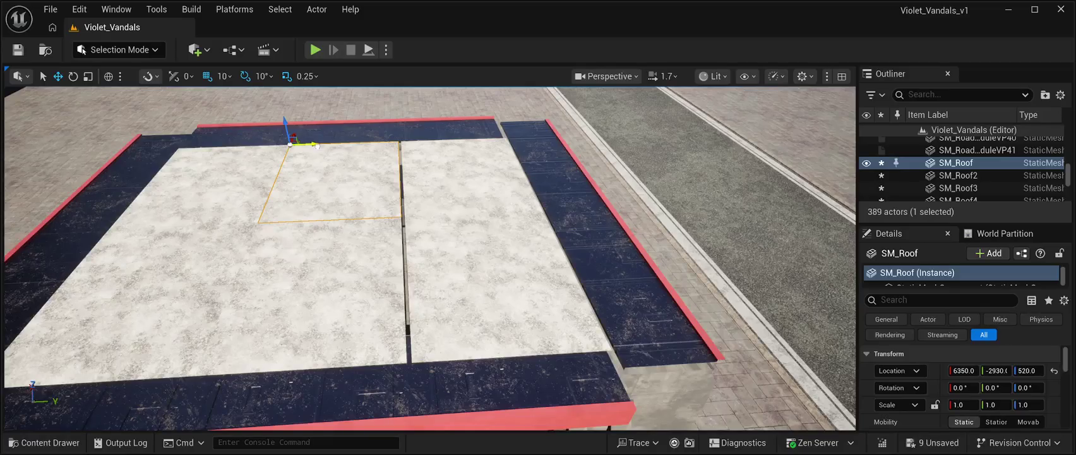
{"action": "left_click_drag", "start_coordinate": [317, 146], "coordinate": [320, 147]}
{"action": "left_click", "coordinate": [303, 296]}
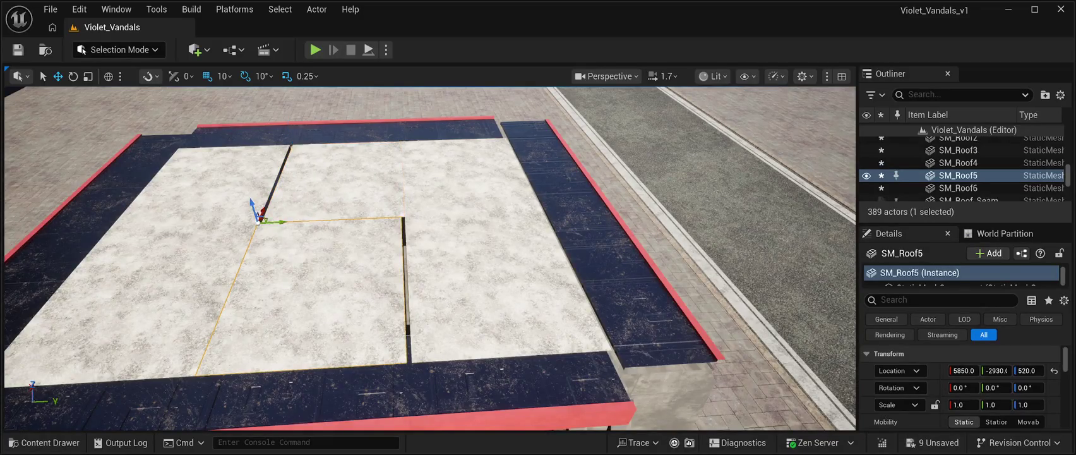
{"action": "left_click_drag", "start_coordinate": [277, 222], "coordinate": [288, 222]}
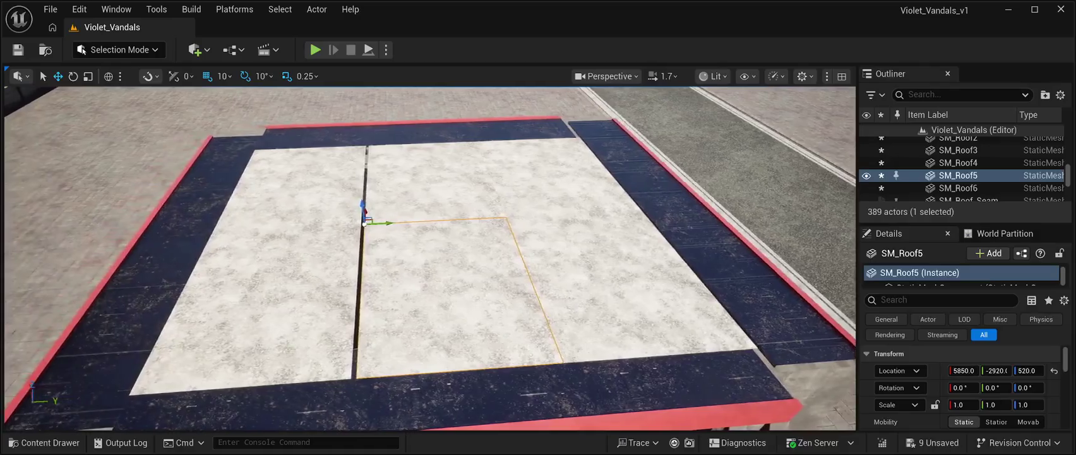
{"action": "left_click", "coordinate": [297, 186]}
{"action": "left_click_drag", "start_coordinate": [270, 150], "coordinate": [277, 149]}
{"action": "left_click", "coordinate": [265, 291]}
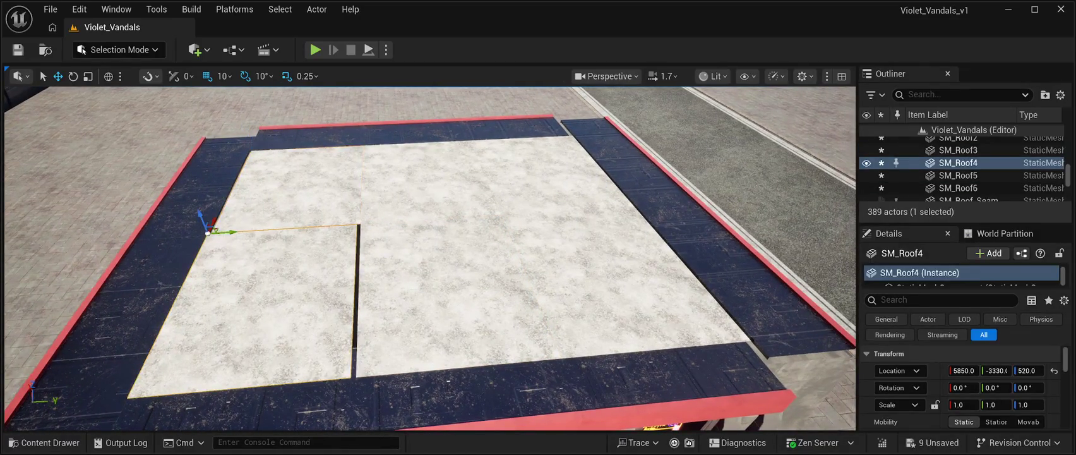
{"action": "left_click_drag", "start_coordinate": [227, 232], "coordinate": [233, 232]}
{"action": "mouse_move", "coordinate": [429, 259]}
{"action": "left_mouse_down"}
{"action": "mouse_move", "coordinate": [429, 284]}
{"action": "mouse_move", "coordinate": [325, 245]}
{"action": "left_mouse_up"}
Step: Shift SM_Roof_Seam3, SM_Roof_Seam2, SM_Roof_Seam and SM_Roof_Seam7 10 units sideways into line
{"action": "left_click", "coordinate": [303, 278]}
{"action": "left_click_drag", "start_coordinate": [376, 213], "coordinate": [380, 213]}
{"action": "left_click", "coordinate": [341, 189]}
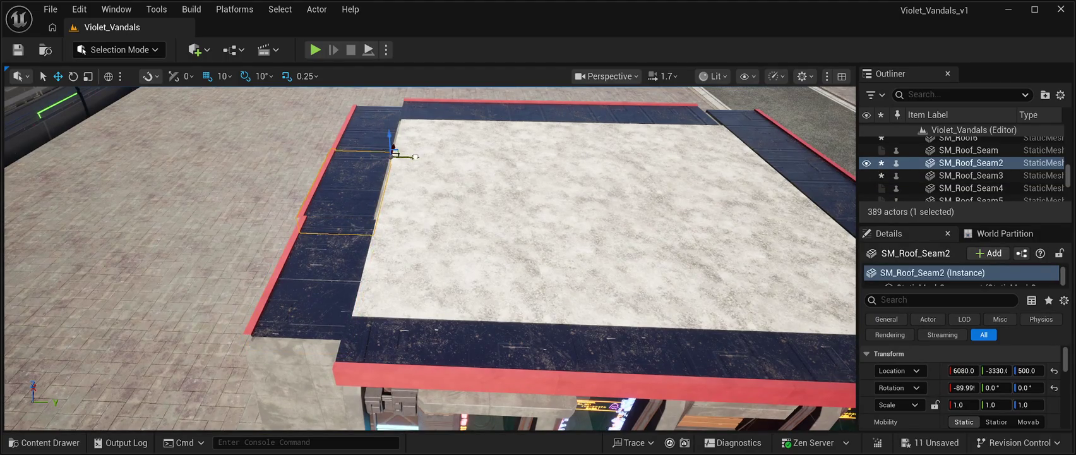
{"action": "left_click_drag", "start_coordinate": [414, 156], "coordinate": [419, 156]}
{"action": "left_click", "coordinate": [367, 126]}
{"action": "left_click_drag", "start_coordinate": [422, 111], "coordinate": [427, 112]}
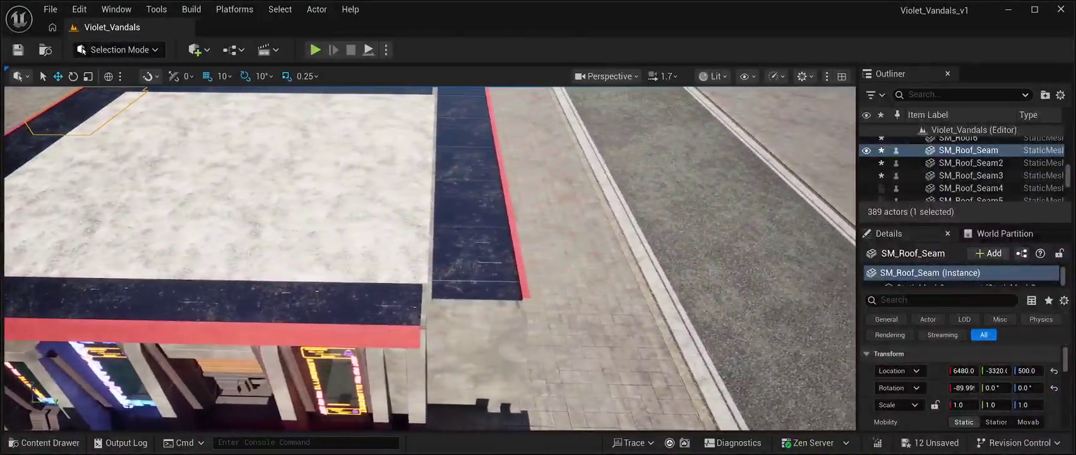
{"action": "left_click", "coordinate": [460, 240]}
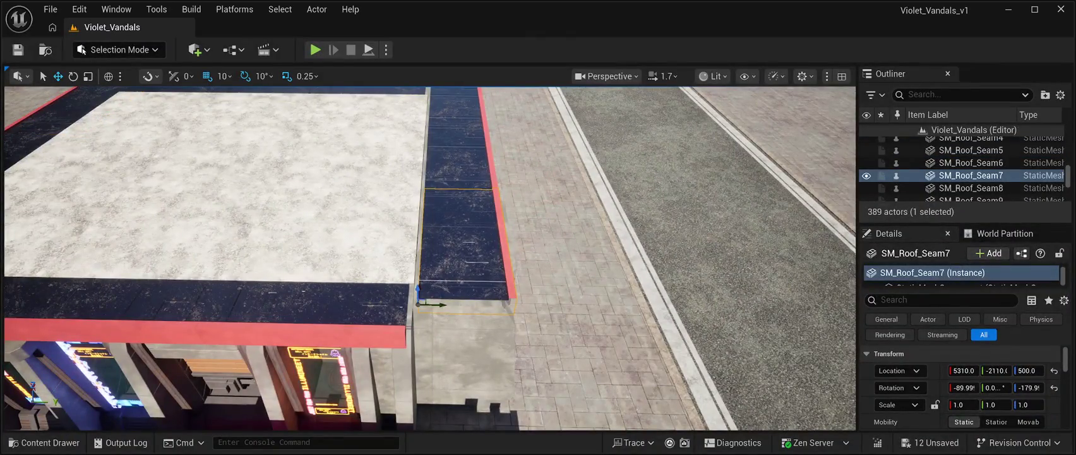
{"action": "left_click_drag", "start_coordinate": [436, 303], "coordinate": [429, 304]}
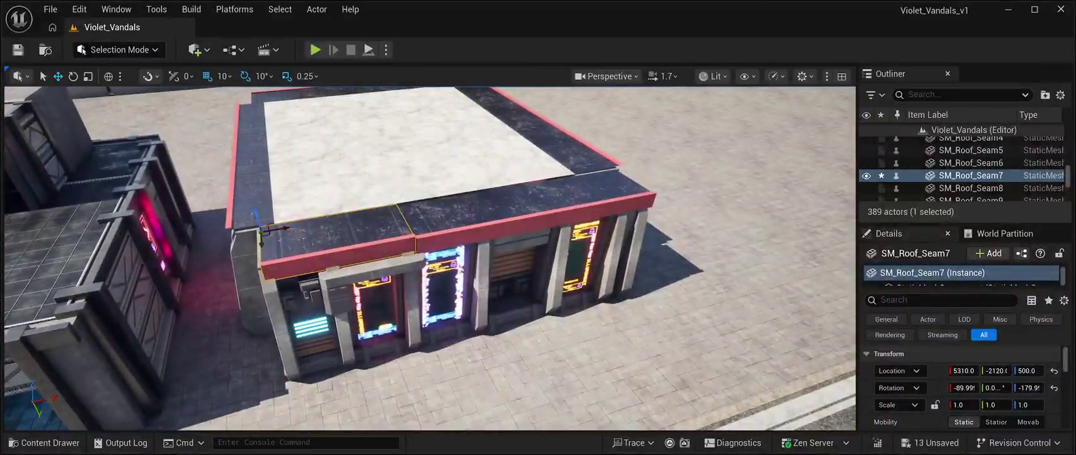
Step: Move SM_Roof_Seam9 to Y -2120 against its neighbour and save the level
{"action": "left_click", "coordinate": [970, 187]}
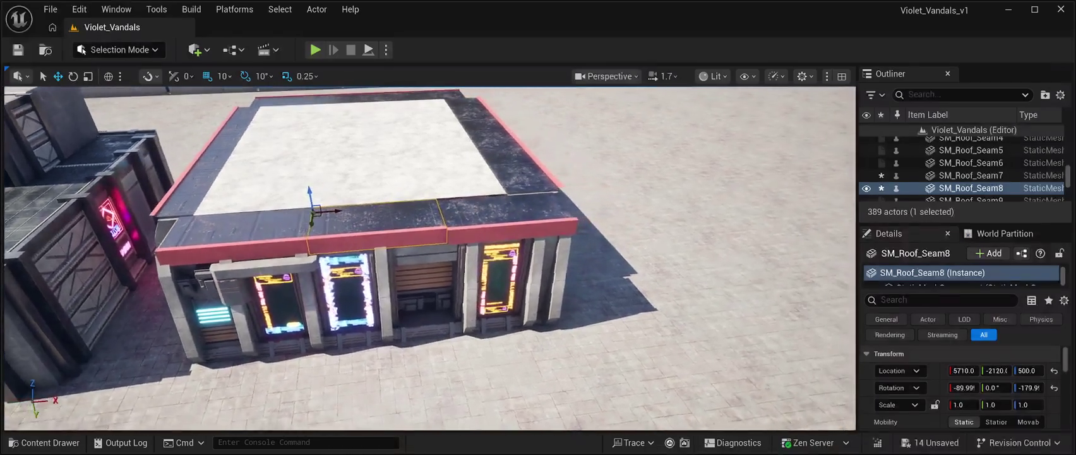
{"action": "left_click", "coordinate": [437, 213]}
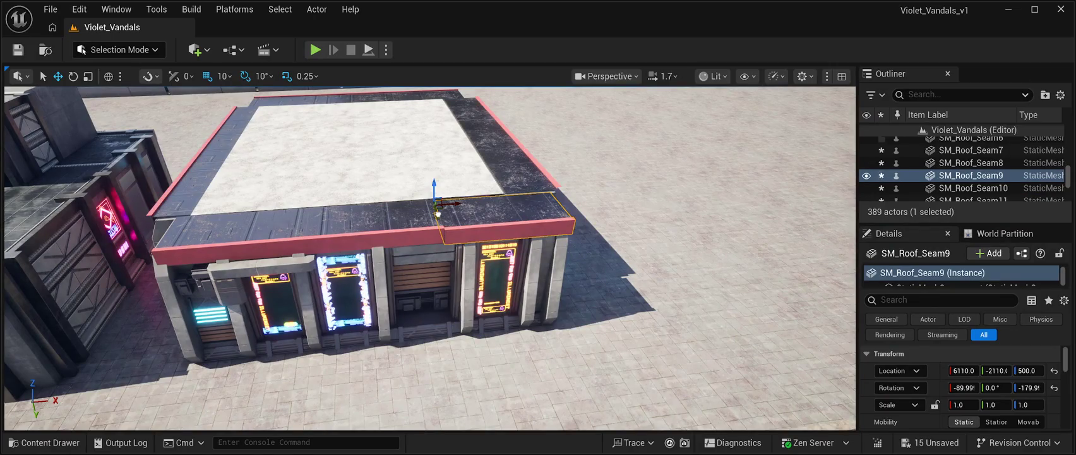
{"action": "left_click_drag", "start_coordinate": [437, 214], "coordinate": [438, 212]}
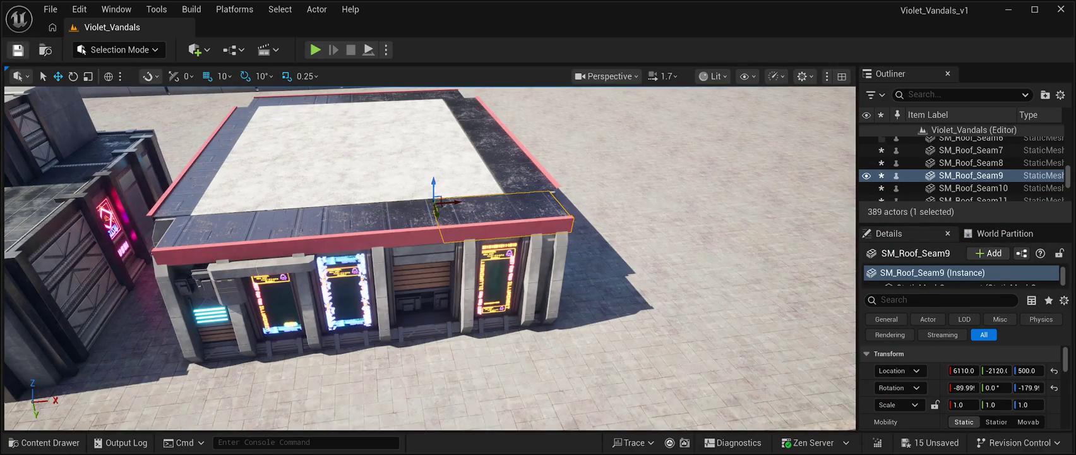
{"action": "left_click", "coordinate": [18, 50]}
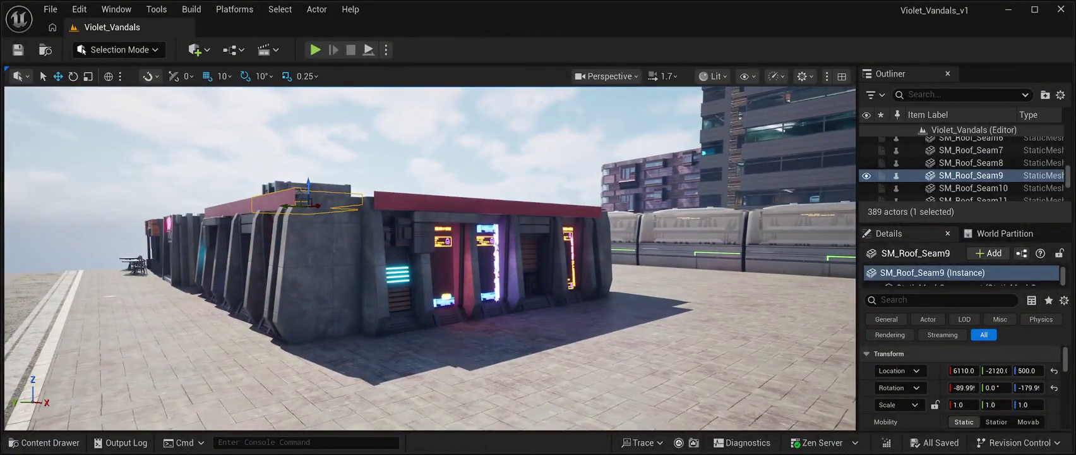
{"action": "left_click", "coordinate": [976, 142]}
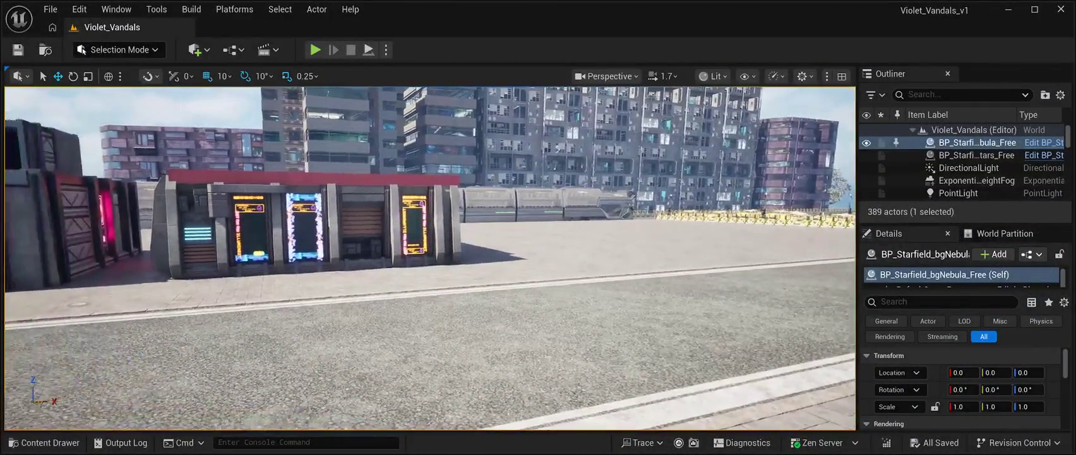
Step: Browse the CyberPunkMegapack Meshes folder in the Content Drawer to reach the SM_Billboard tiles
{"action": "left_click", "coordinate": [44, 442]}
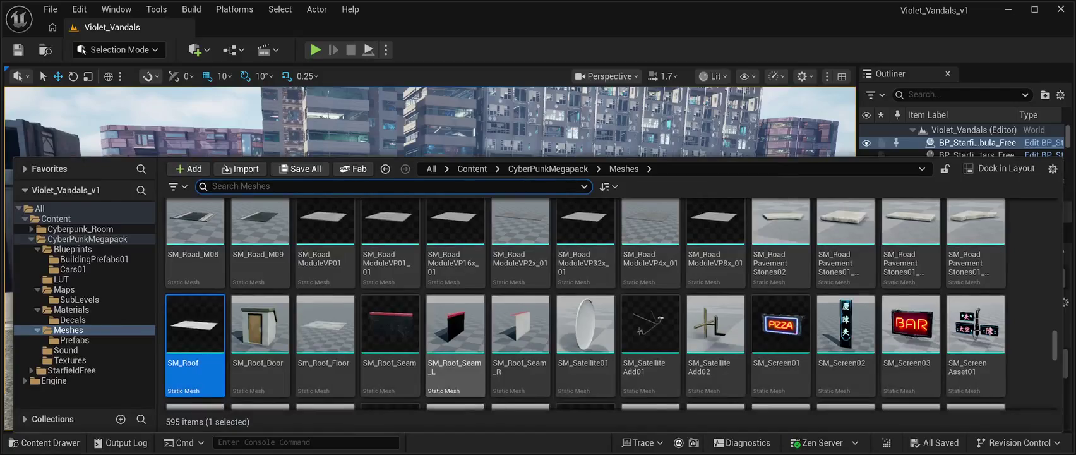
{"action": "scroll", "coordinate": [846, 328], "scroll_direction": "down", "scroll_amount": 1}
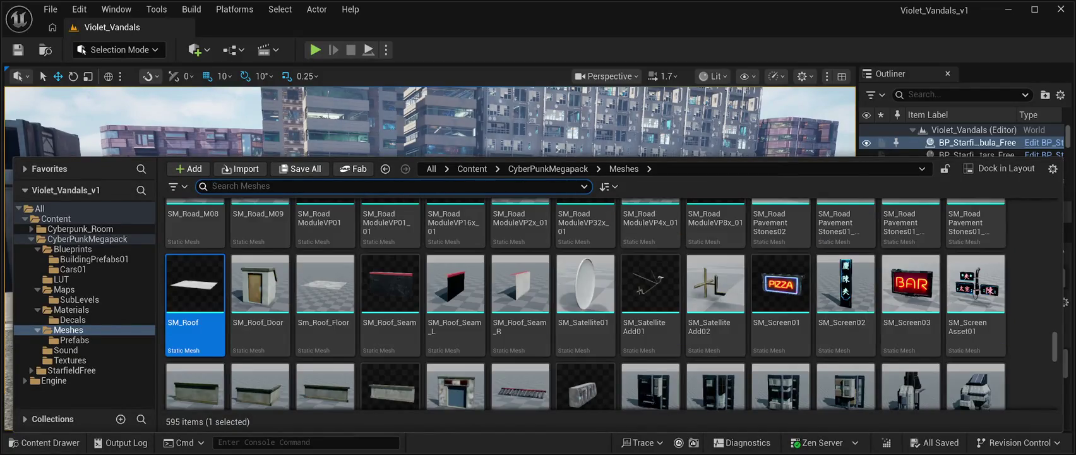
{"action": "scroll", "coordinate": [846, 354], "scroll_direction": "down", "scroll_amount": 2}
{"action": "scroll", "coordinate": [846, 353], "scroll_direction": "up", "scroll_amount": 5}
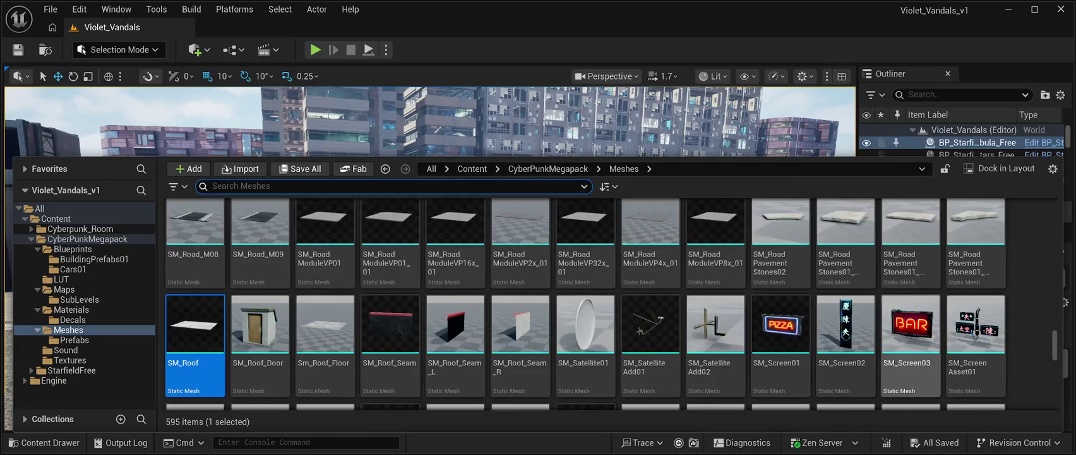
{"action": "scroll", "coordinate": [606, 304], "scroll_direction": "up", "scroll_amount": 8}
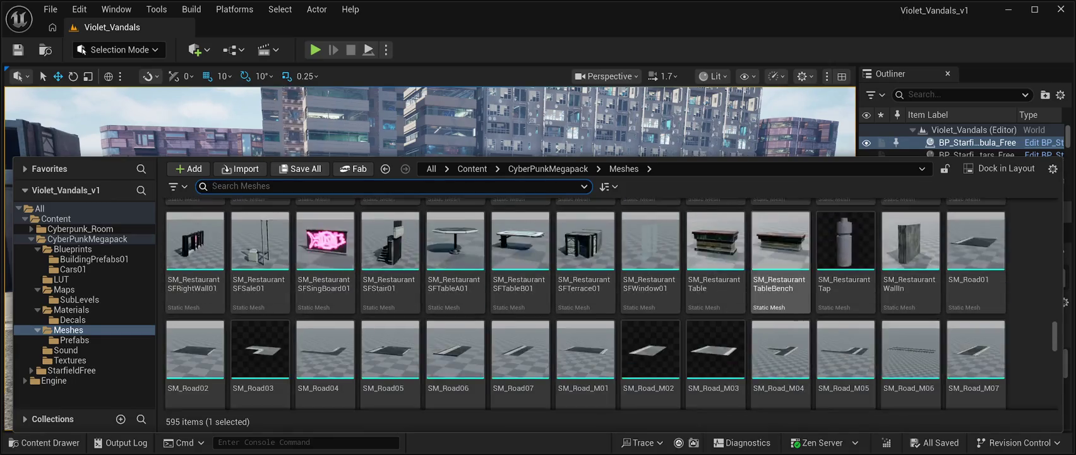
{"action": "scroll", "coordinate": [607, 303], "scroll_direction": "up", "scroll_amount": 3}
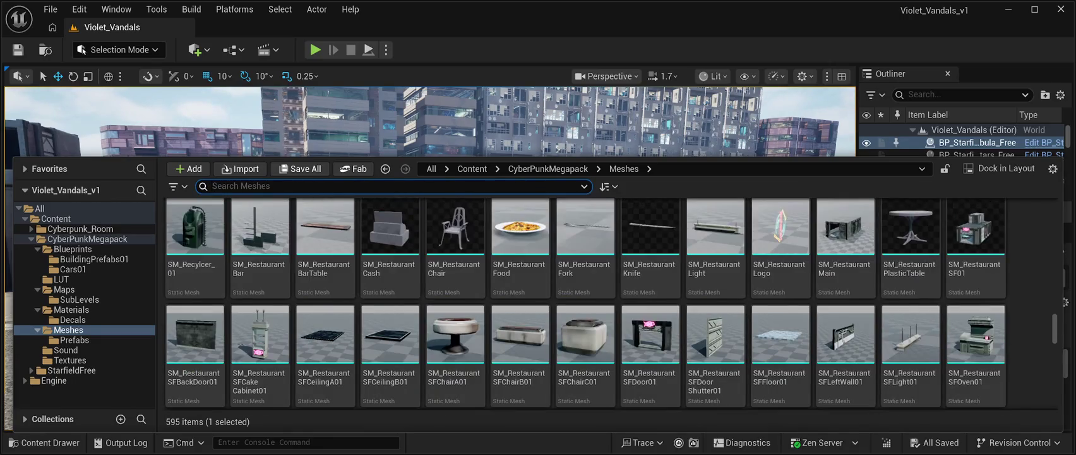
{"action": "scroll", "coordinate": [606, 304], "scroll_direction": "up", "scroll_amount": 4}
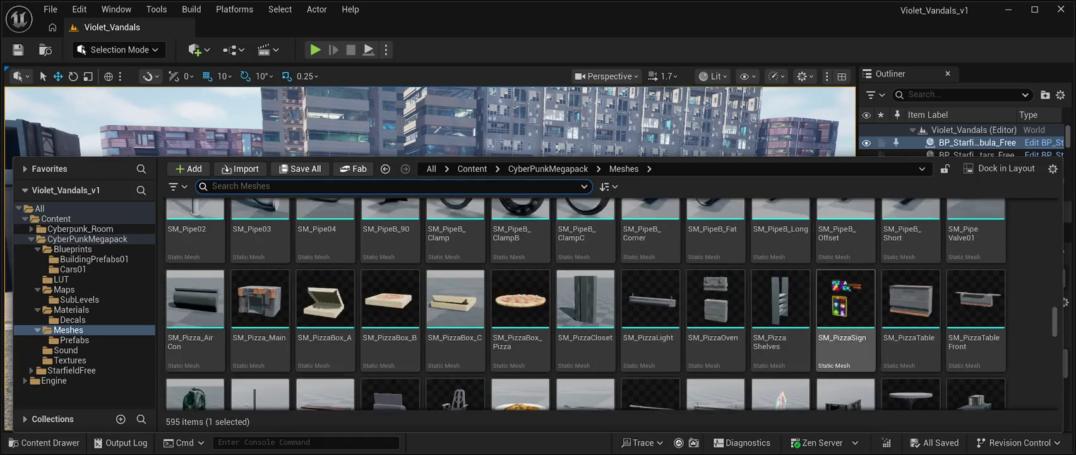
{"action": "scroll", "coordinate": [716, 316], "scroll_direction": "up", "scroll_amount": 4}
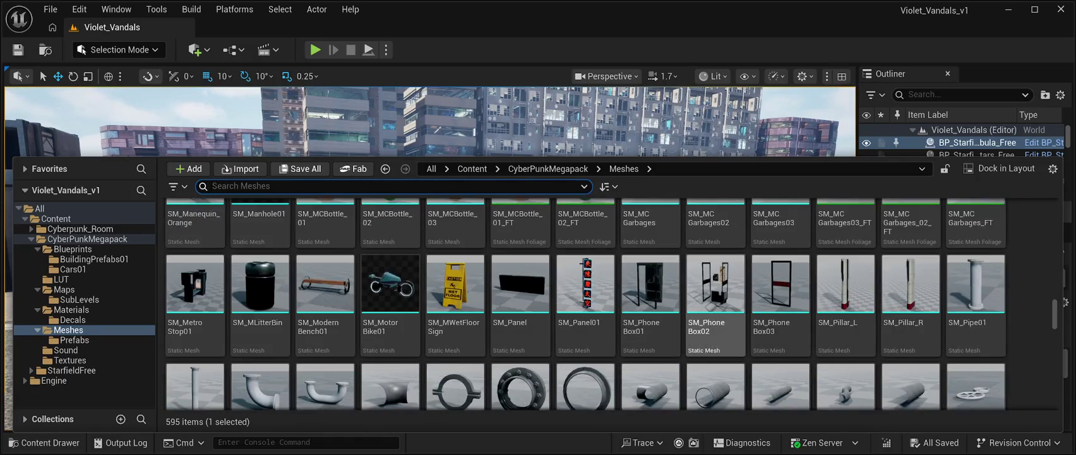
{"action": "scroll", "coordinate": [585, 295], "scroll_direction": "down", "scroll_amount": 1}
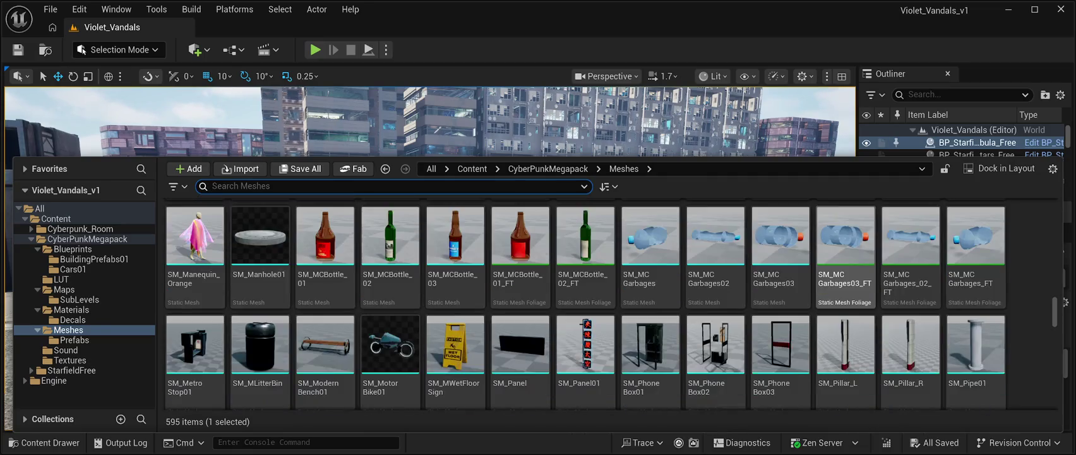
{"action": "scroll", "coordinate": [715, 266], "scroll_direction": "up", "scroll_amount": 4}
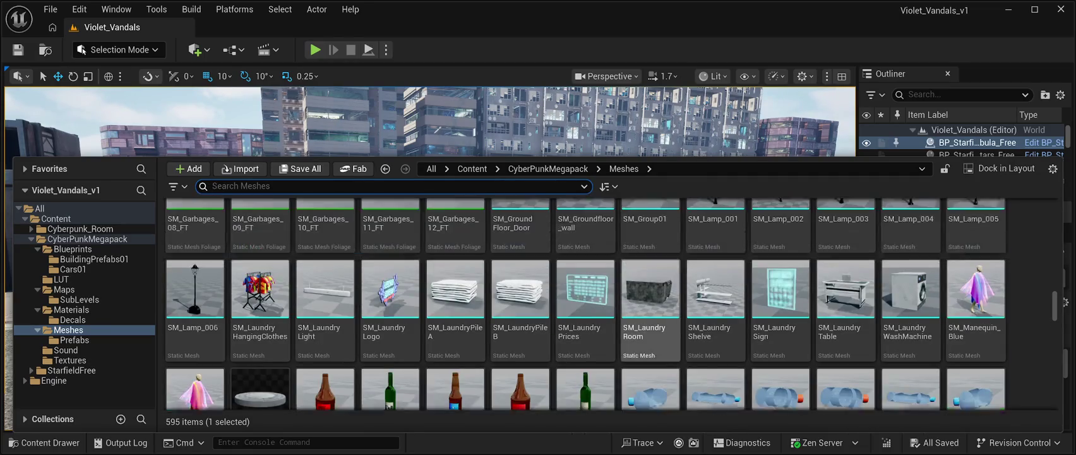
{"action": "scroll", "coordinate": [716, 266], "scroll_direction": "up", "scroll_amount": 10}
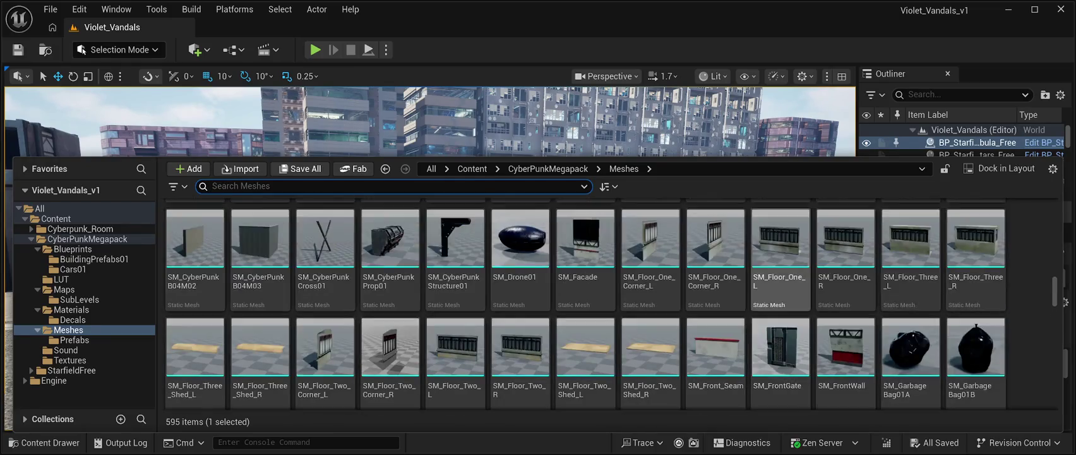
{"action": "scroll", "coordinate": [716, 303], "scroll_direction": "up", "scroll_amount": 10}
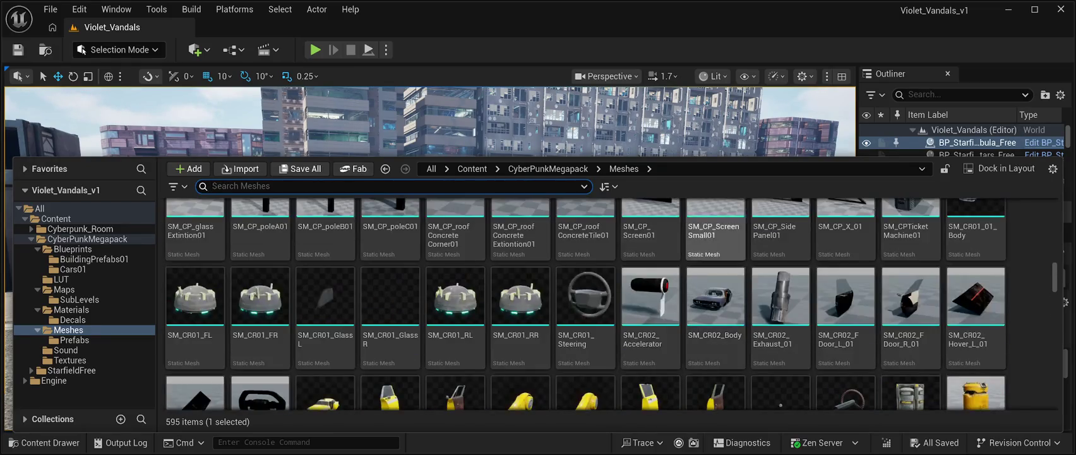
{"action": "scroll", "coordinate": [715, 303], "scroll_direction": "up", "scroll_amount": 10}
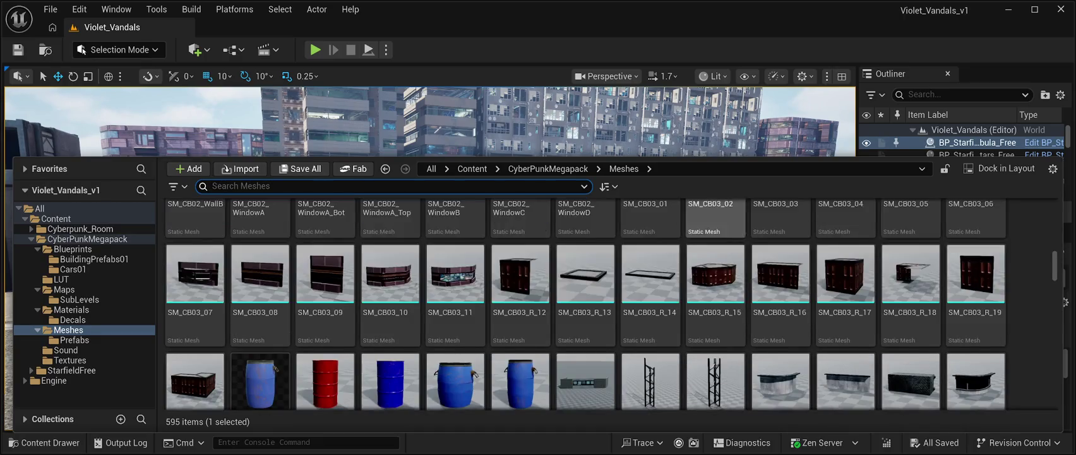
{"action": "scroll", "coordinate": [716, 303], "scroll_direction": "up", "scroll_amount": 10}
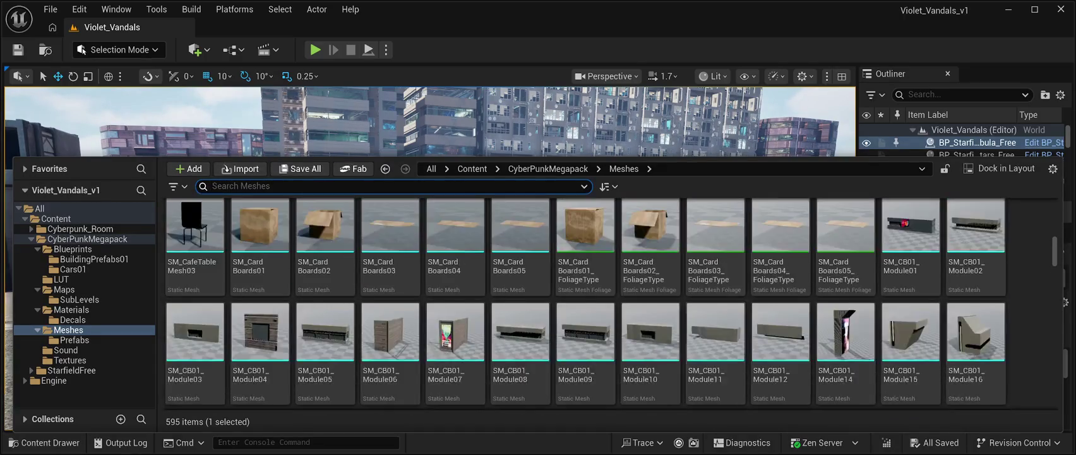
{"action": "scroll", "coordinate": [716, 335], "scroll_direction": "up", "scroll_amount": 5}
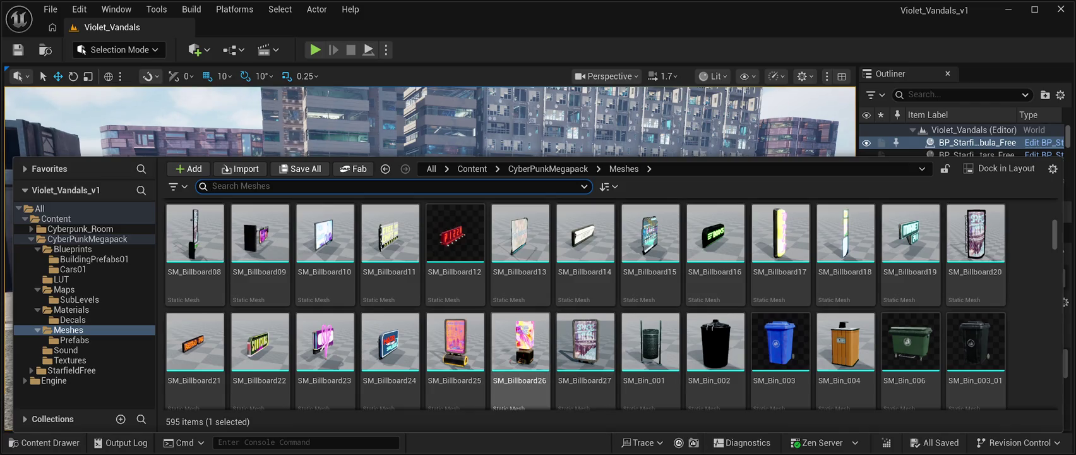
Step: Compare SM_Billboard24, 11, 27 and 19, then add the green SM_Billboard16 sign to the level
{"action": "left_click", "coordinate": [389, 354]}
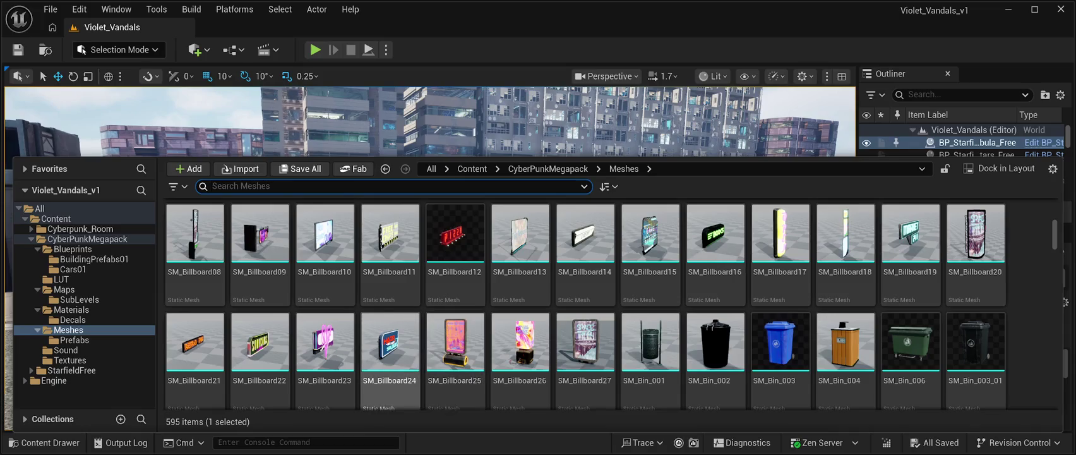
{"action": "left_click", "coordinate": [389, 240]}
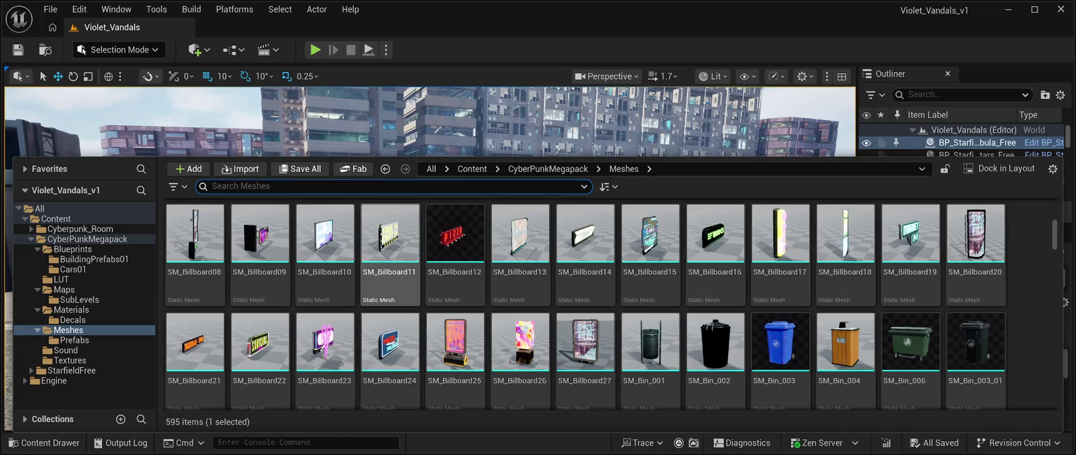
{"action": "left_click", "coordinate": [390, 353]}
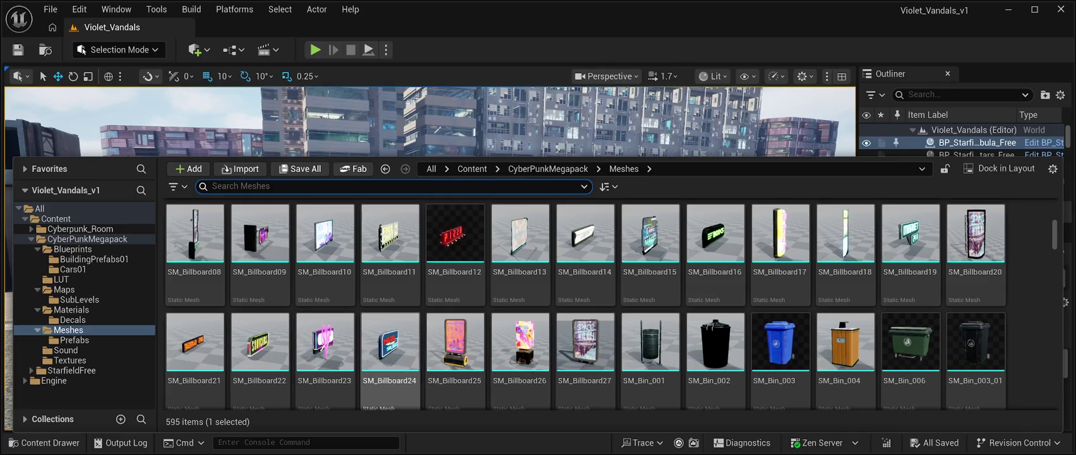
{"action": "key", "text": "Right"}
{"action": "key", "text": "Right"}
{"action": "key", "text": "Right"}
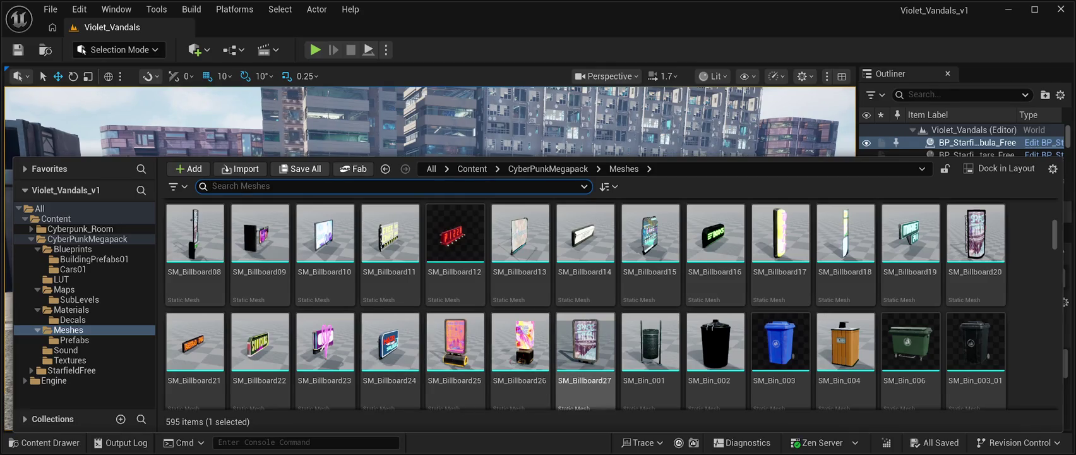
{"action": "key", "text": "Right"}
{"action": "key", "text": "Right"}
{"action": "key", "text": "Up"}
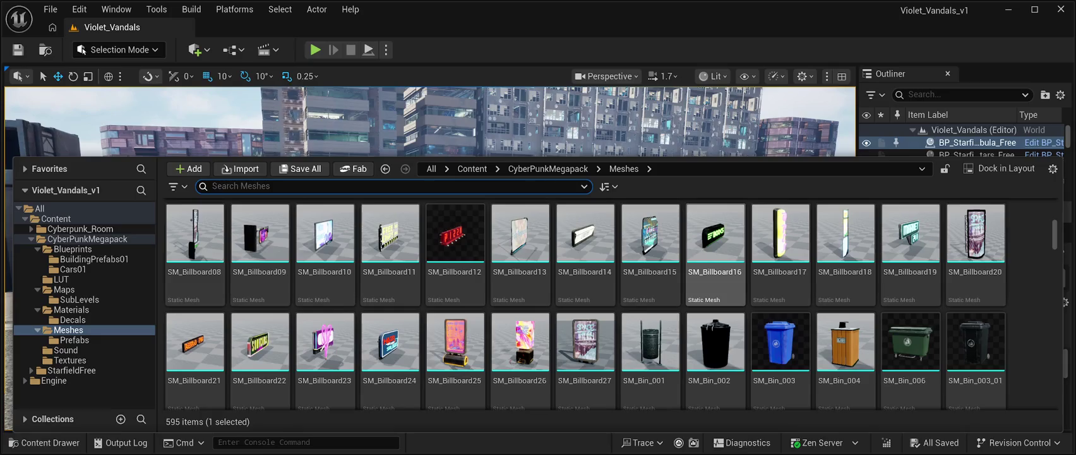
{"action": "key", "text": "Right"}
{"action": "key", "text": "Right"}
{"action": "key", "text": "Right"}
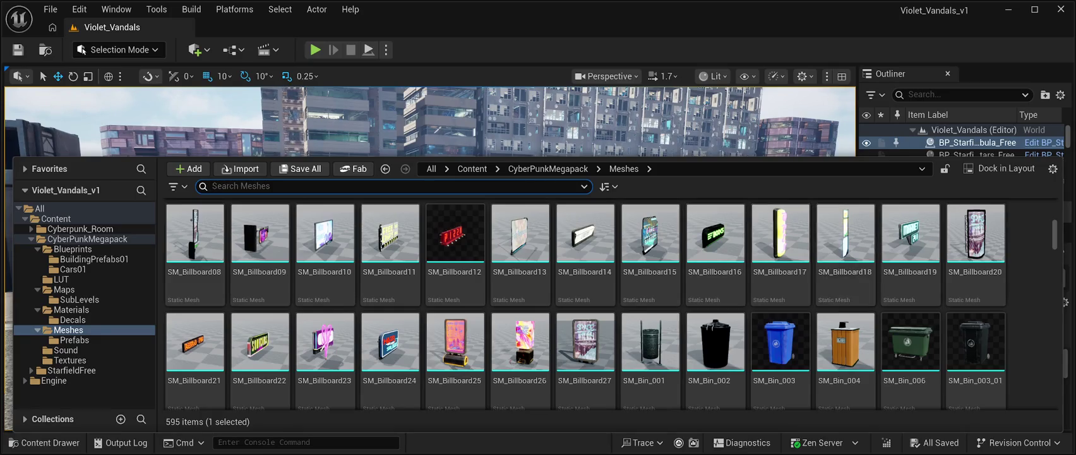
{"action": "key", "text": "Left"}
{"action": "key", "text": "Left"}
{"action": "key", "text": "Left"}
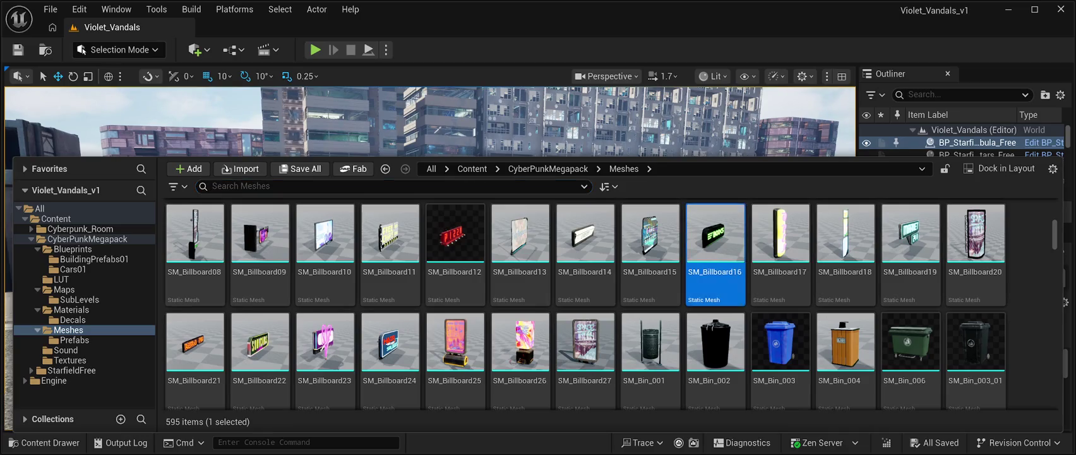
{"action": "key", "text": "ctrl+space"}
{"action": "left_click", "coordinate": [513, 195]}
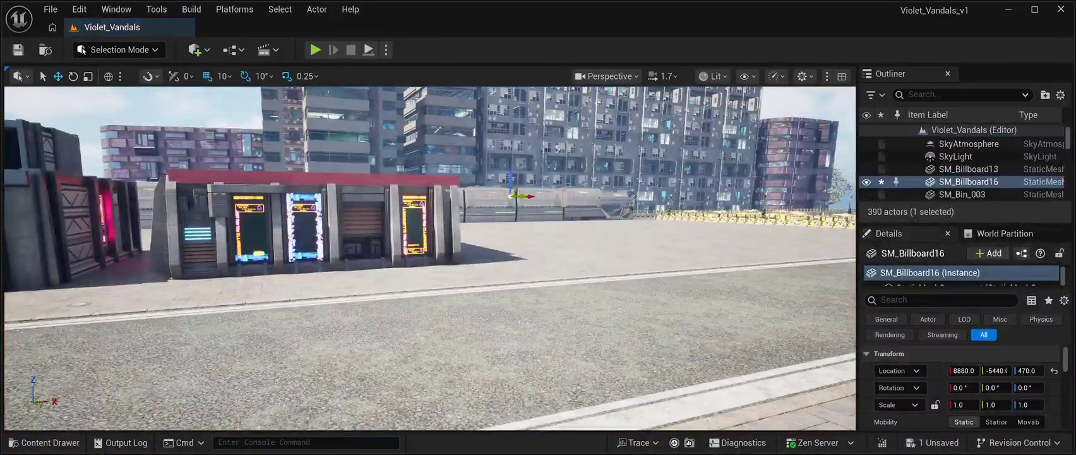
Step: Move the SM_Billboard16 BOOKS sign to Y -1750 beside the shop, then find its mesh in the Content Drawer
{"action": "left_click_drag", "start_coordinate": [997, 370], "coordinate": [1035, 370]}
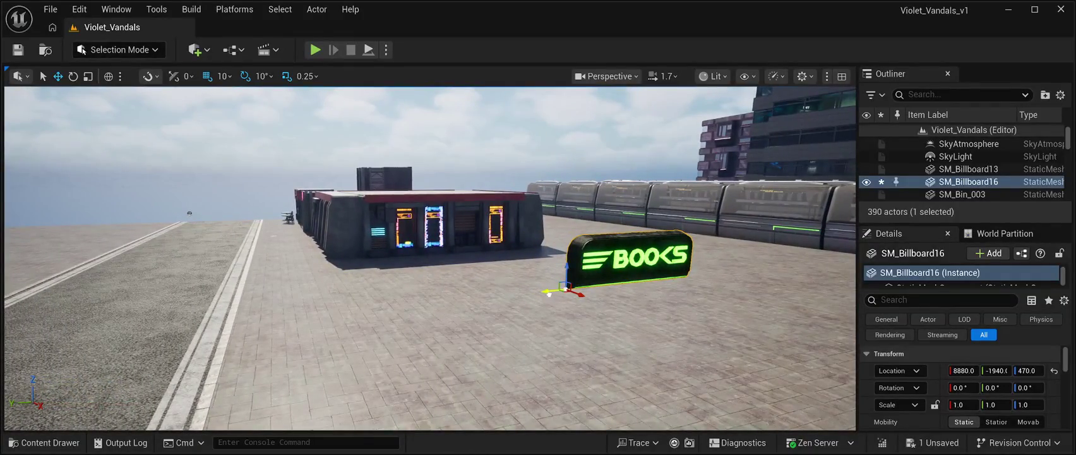
{"action": "left_click_drag", "start_coordinate": [549, 294], "coordinate": [415, 305]}
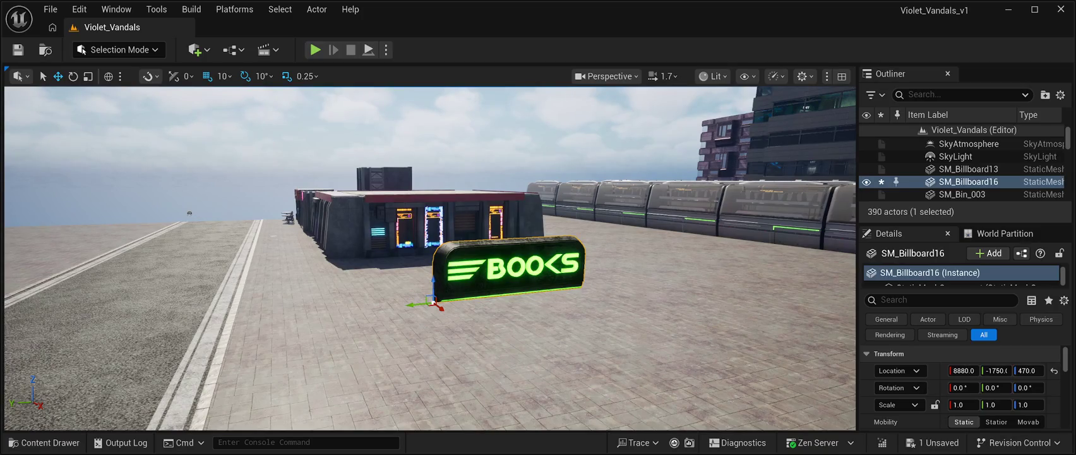
{"action": "key", "text": "ctrl+b"}
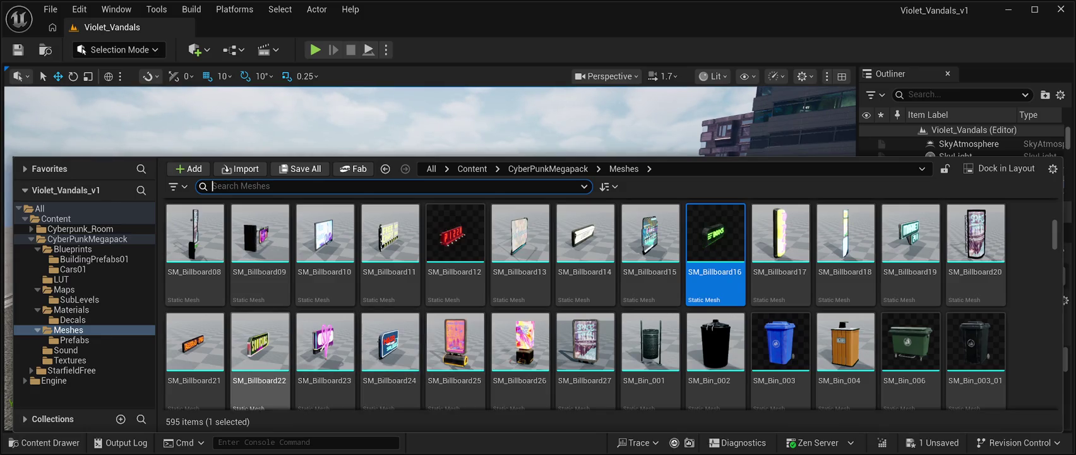
Step: Place the SM_Billboard22 SOUVENIRS sign above the shop roof at 8580, -1620, 610
{"action": "mouse_move", "coordinate": [259, 341]}
{"action": "left_mouse_down"}
{"action": "mouse_move", "coordinate": [296, 151]}
{"action": "mouse_move", "coordinate": [360, 190]}
{"action": "left_mouse_up"}
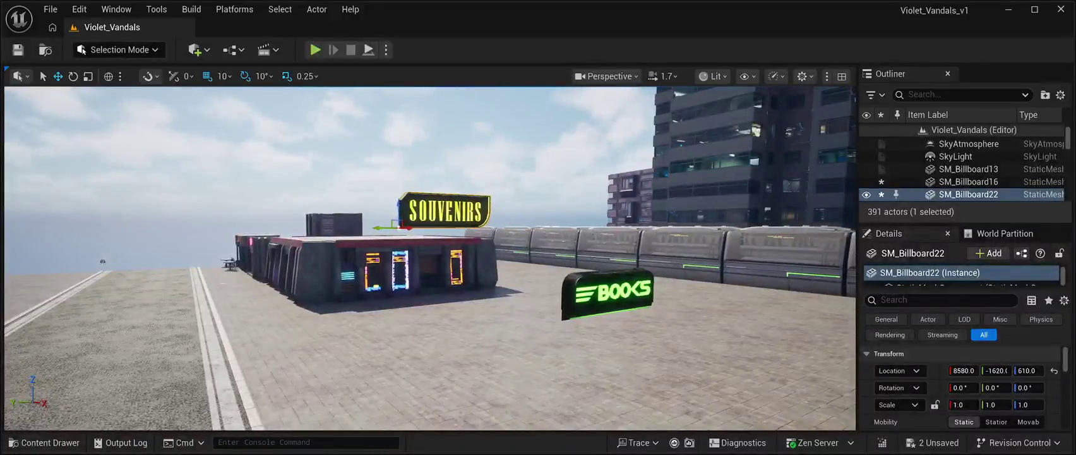
{"action": "left_click", "coordinate": [45, 442]}
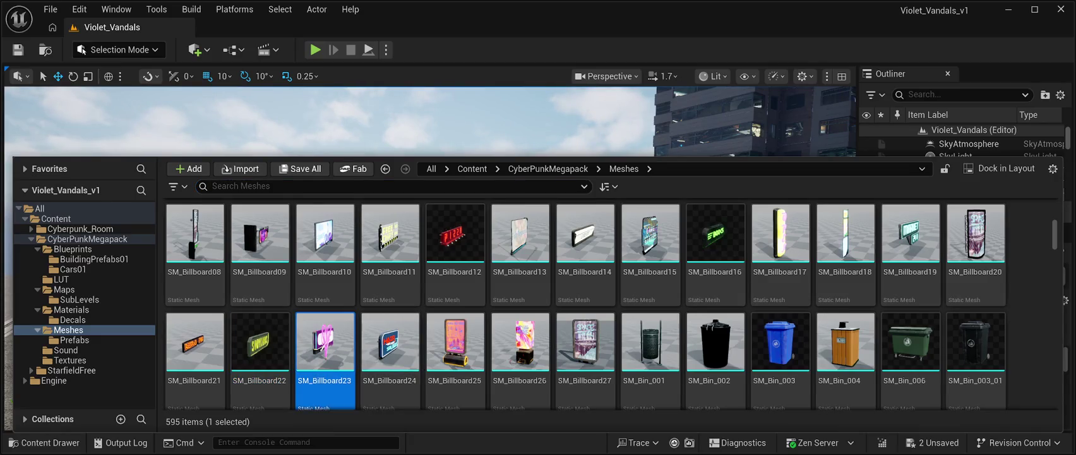
Step: Focus the SM_Billboard23 LOVE heart billboard and slide it to X 6100 above the shop roof
{"action": "left_click", "coordinate": [325, 344]}
{"action": "key", "text": "ctrl+space"}
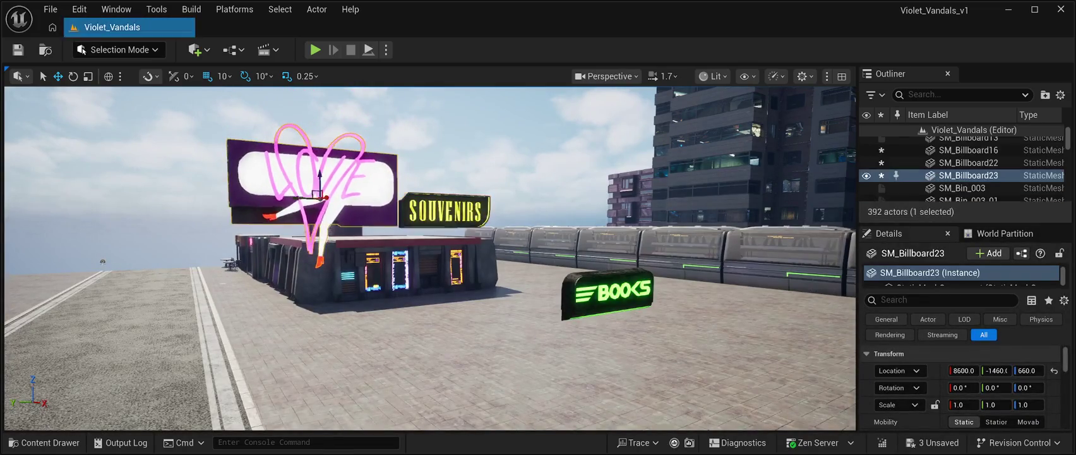
{"action": "key", "text": "f"}
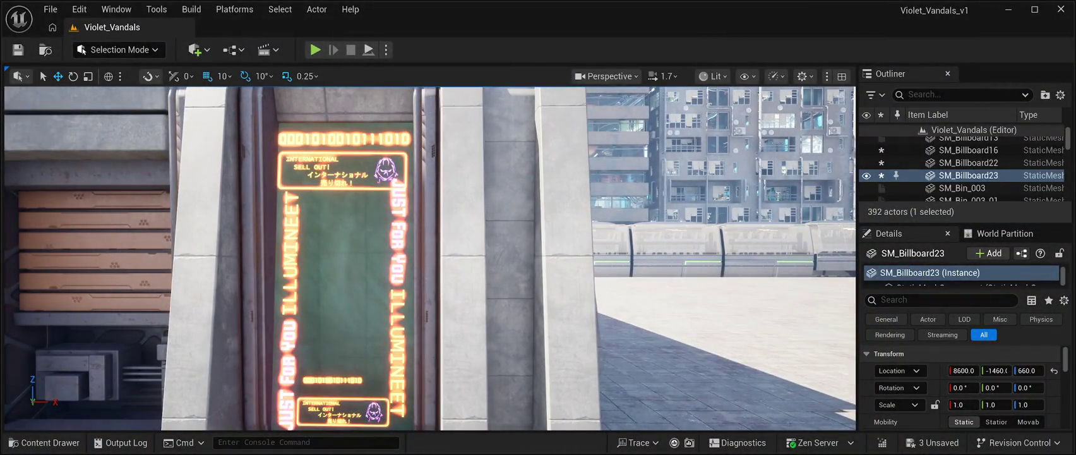
{"action": "scroll", "coordinate": [430, 257], "scroll_direction": "down", "scroll_amount": 10}
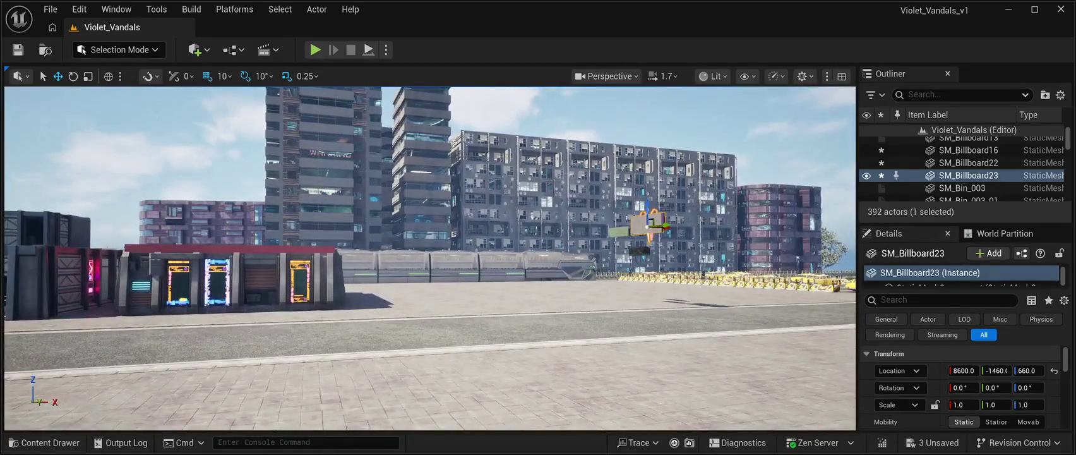
{"action": "mouse_move", "coordinate": [671, 229]}
{"action": "left_mouse_down"}
{"action": "mouse_move", "coordinate": [278, 234]}
{"action": "mouse_move", "coordinate": [42, 279]}
{"action": "mouse_move", "coordinate": [170, 292]}
{"action": "left_mouse_up"}
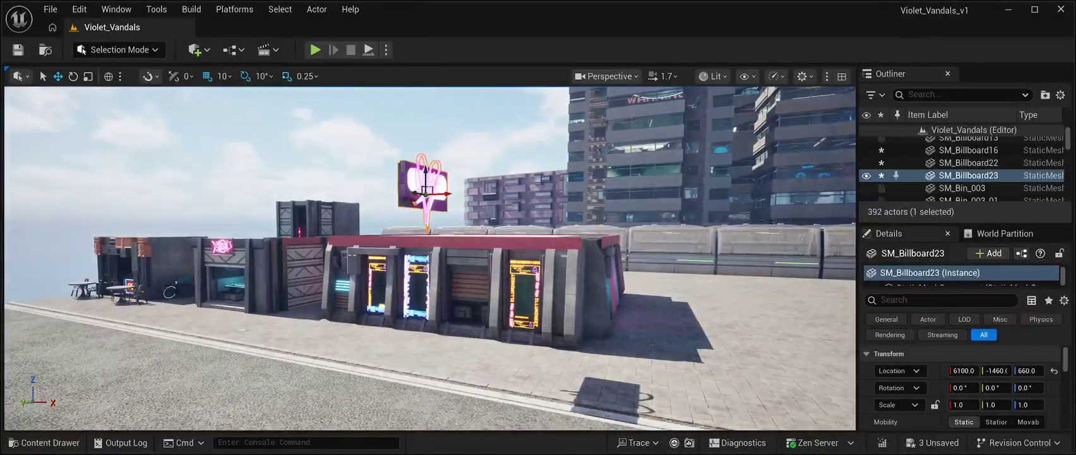
Step: Turn the LOVE billboard 90° and seat it on the roof's front edge at 6050, -1900, 550
{"action": "key", "text": "e"}
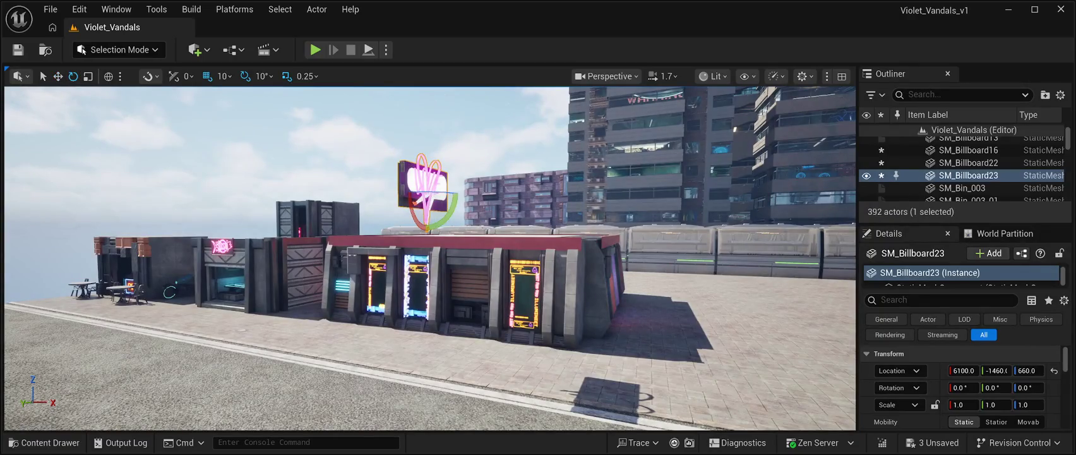
{"action": "left_click_drag", "start_coordinate": [427, 226], "coordinate": [488, 226]}
{"action": "scroll", "coordinate": [430, 259], "scroll_direction": "up", "scroll_amount": 5}
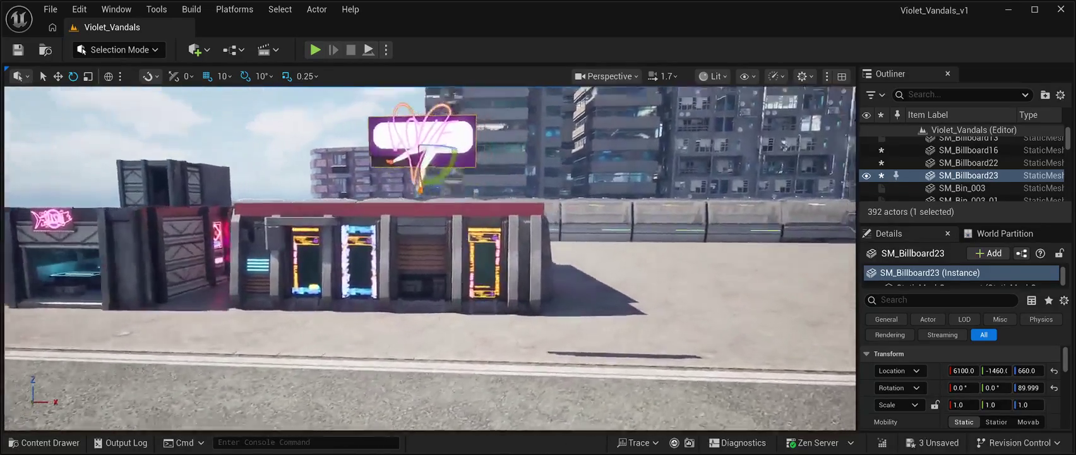
{"action": "mouse_move", "coordinate": [430, 259]}
{"action": "left_mouse_down"}
{"action": "mouse_move", "coordinate": [430, 234]}
{"action": "mouse_move", "coordinate": [437, 277]}
{"action": "left_mouse_up"}
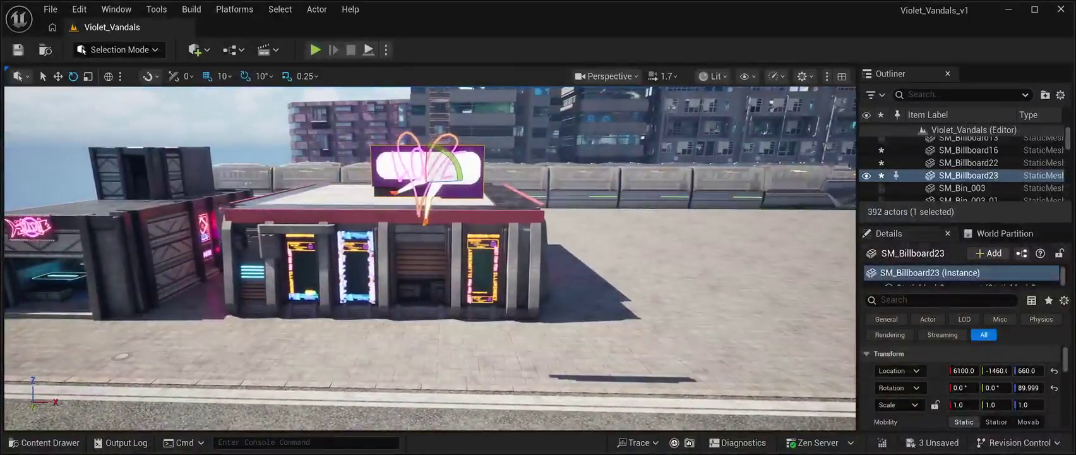
{"action": "key", "text": "w"}
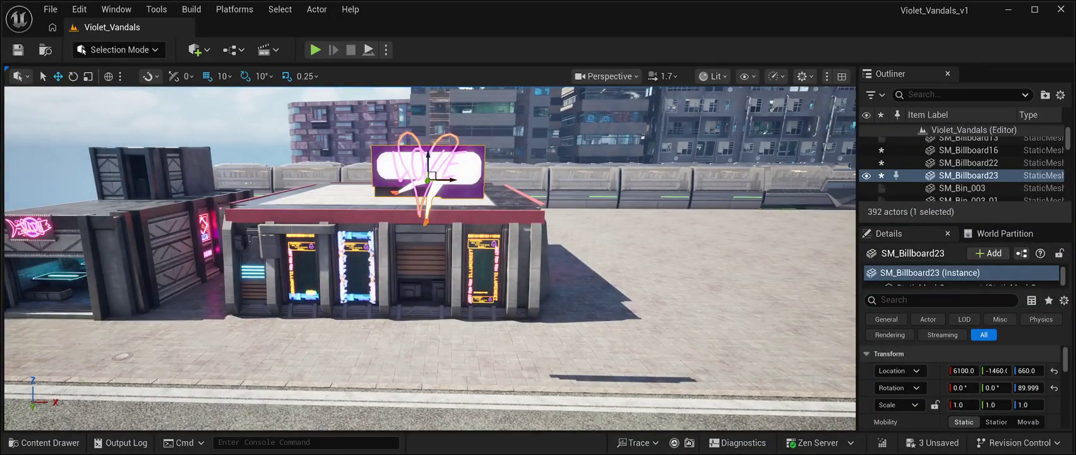
{"action": "mouse_move", "coordinate": [442, 180]}
{"action": "left_mouse_down"}
{"action": "mouse_move", "coordinate": [449, 175]}
{"action": "mouse_move", "coordinate": [431, 167]}
{"action": "left_mouse_up"}
{"action": "mouse_move", "coordinate": [442, 253]}
{"action": "left_mouse_down"}
{"action": "mouse_move", "coordinate": [594, 227]}
{"action": "mouse_move", "coordinate": [562, 272]}
{"action": "left_mouse_up"}
{"action": "left_click_drag", "start_coordinate": [391, 220], "coordinate": [313, 220]}
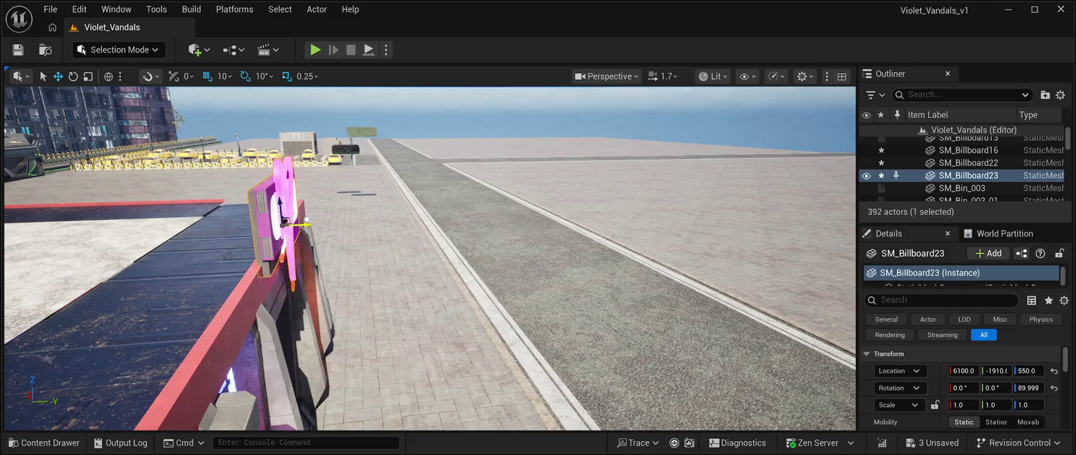
{"action": "mouse_move", "coordinate": [442, 265]}
{"action": "left_mouse_down"}
{"action": "mouse_move", "coordinate": [354, 253]}
{"action": "mouse_move", "coordinate": [392, 252]}
{"action": "mouse_move", "coordinate": [366, 253]}
{"action": "left_mouse_up"}
{"action": "mouse_move", "coordinate": [417, 206]}
{"action": "left_mouse_down"}
{"action": "mouse_move", "coordinate": [393, 205]}
{"action": "mouse_move", "coordinate": [467, 193]}
{"action": "mouse_move", "coordinate": [486, 205]}
{"action": "left_mouse_up"}
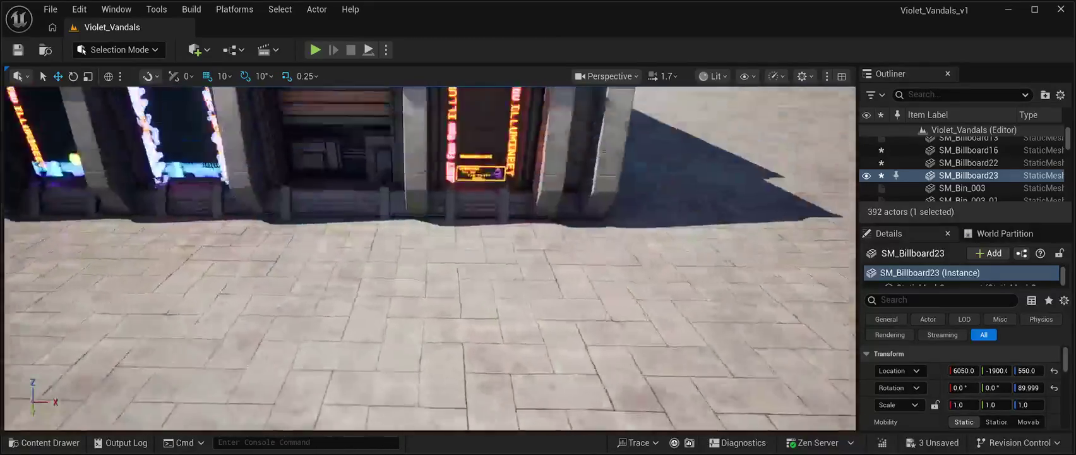
{"action": "key", "text": "f"}
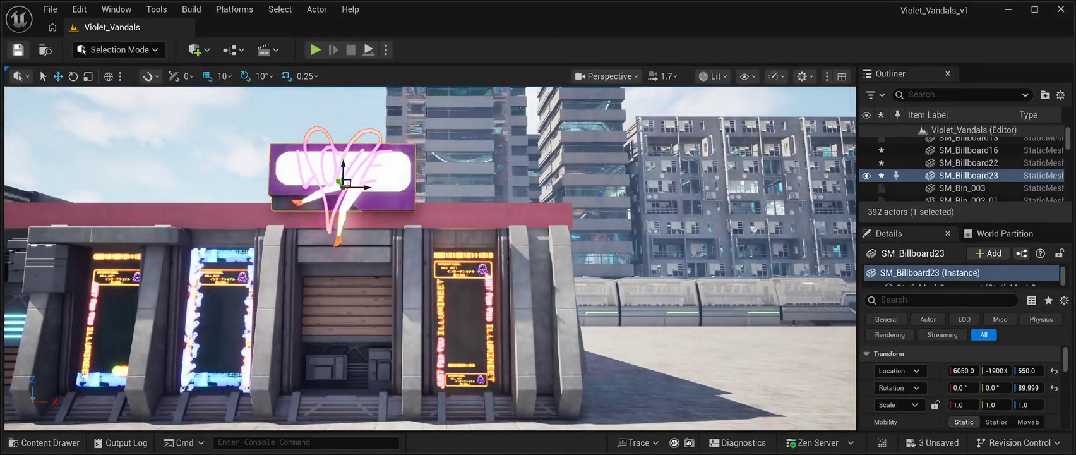
Step: Save the level and run a quick play test before returning to the editor
{"action": "key", "text": "ctrl+s"}
{"action": "scroll", "coordinate": [430, 253], "scroll_direction": "down", "scroll_amount": 10}
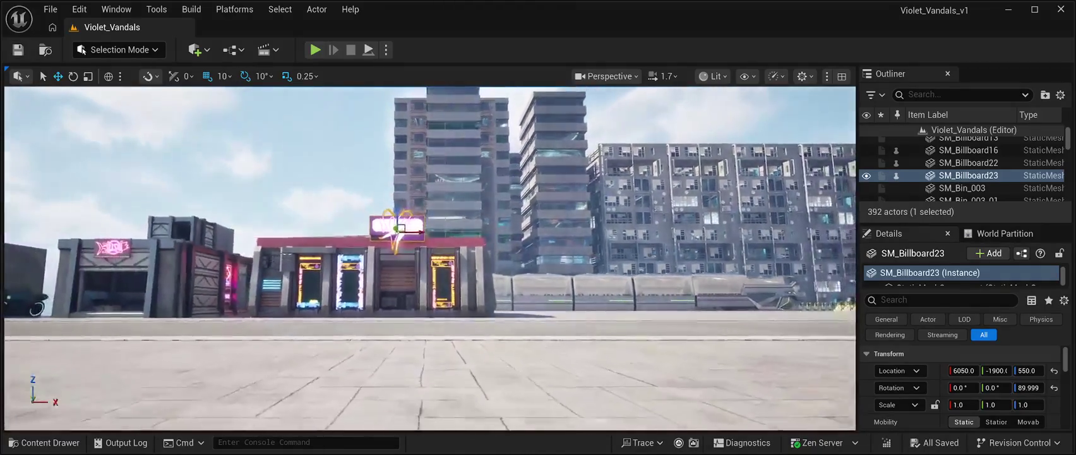
{"action": "key", "text": "Left"}
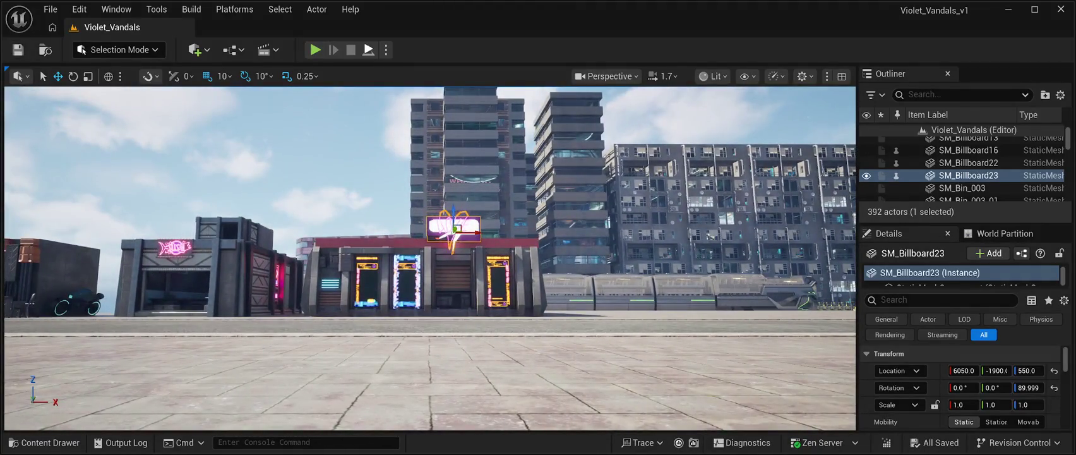
{"action": "key", "text": "alt+p"}
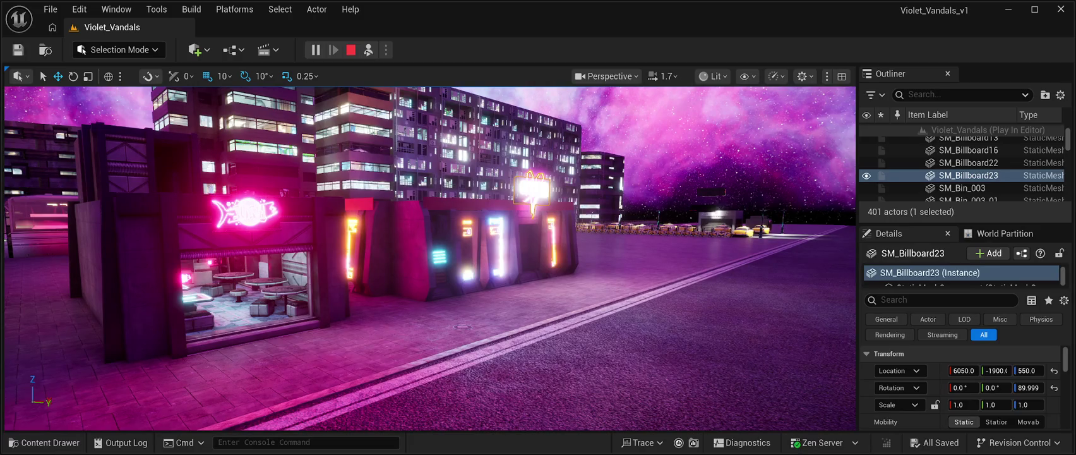
{"action": "left_click", "coordinate": [351, 50]}
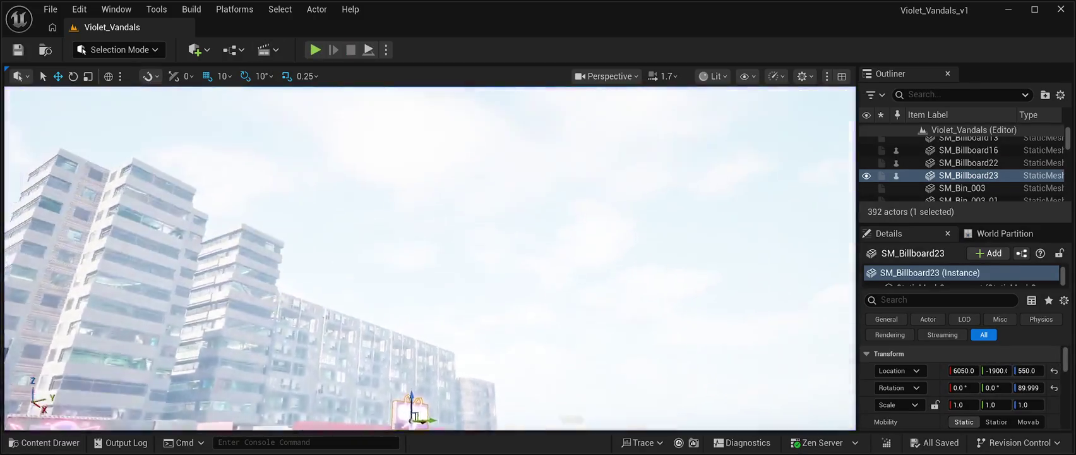
Step: Duplicate the LOVE billboard, rotate it -90° and place it on the roof's side edge at 6578, -2880, 550
{"action": "key", "text": "f"}
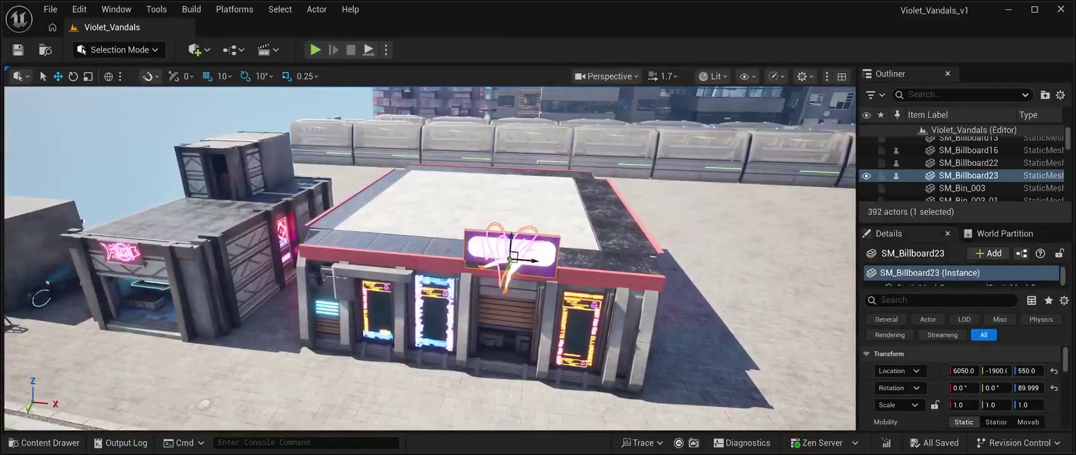
{"action": "key", "text": "ctrl+d"}
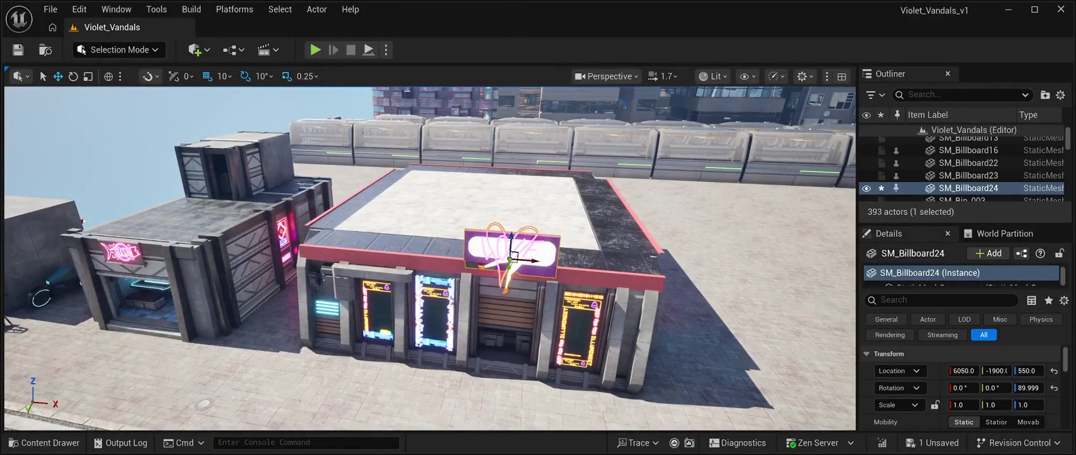
{"action": "left_click_drag", "start_coordinate": [533, 260], "coordinate": [793, 281]}
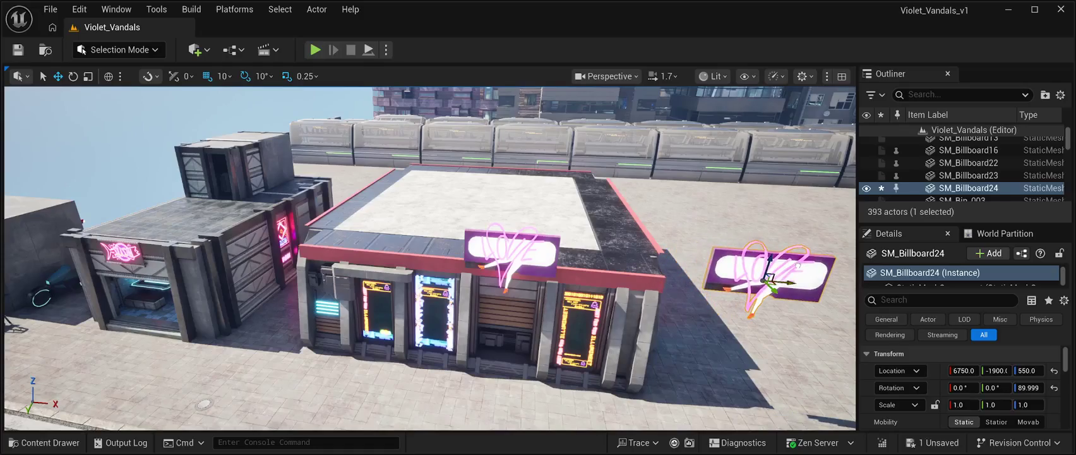
{"action": "left_click", "coordinate": [73, 75]}
{"action": "left_click_drag", "start_coordinate": [296, 95], "coordinate": [296, 95]}
{"action": "left_click_drag", "start_coordinate": [381, 266], "coordinate": [353, 291]}
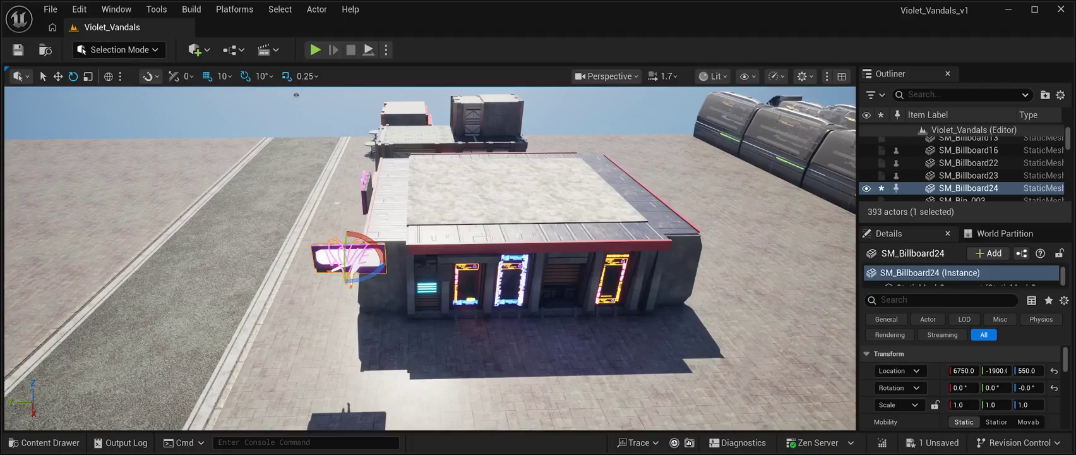
{"action": "key", "text": "w"}
{"action": "mouse_move", "coordinate": [341, 263]}
{"action": "left_mouse_down"}
{"action": "mouse_move", "coordinate": [585, 259]}
{"action": "mouse_move", "coordinate": [572, 234]}
{"action": "left_mouse_up"}
{"action": "key", "text": "f"}
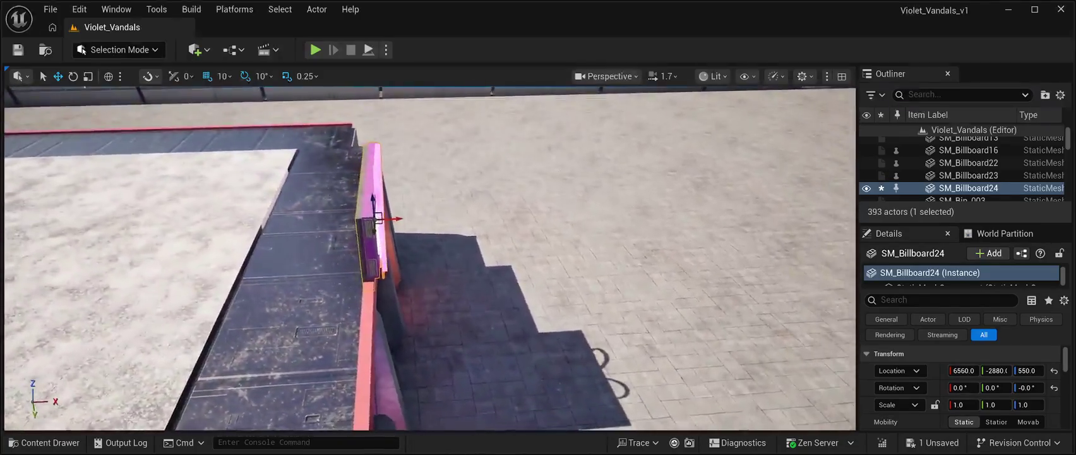
{"action": "left_click_drag", "start_coordinate": [388, 218], "coordinate": [436, 228]}
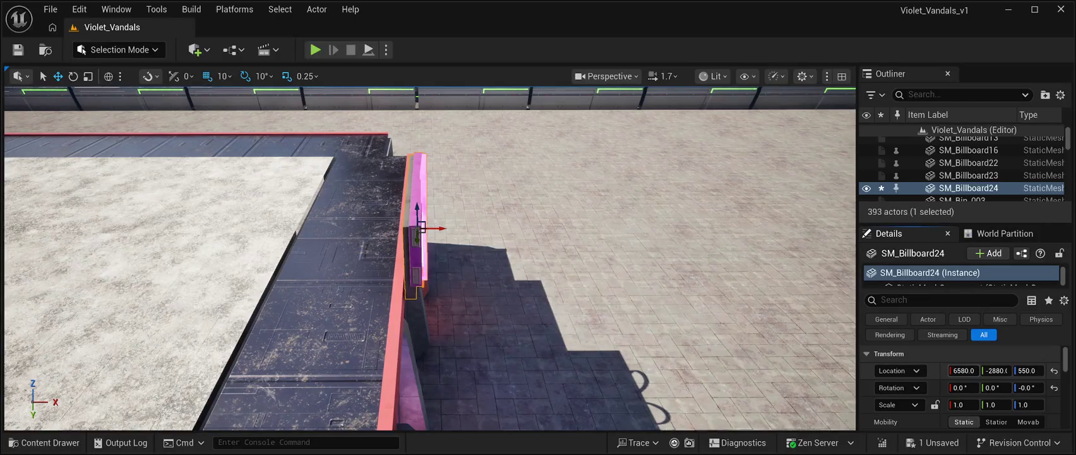
{"action": "left_click_drag", "start_coordinate": [964, 371], "coordinate": [961, 371]}
{"action": "key", "text": "f"}
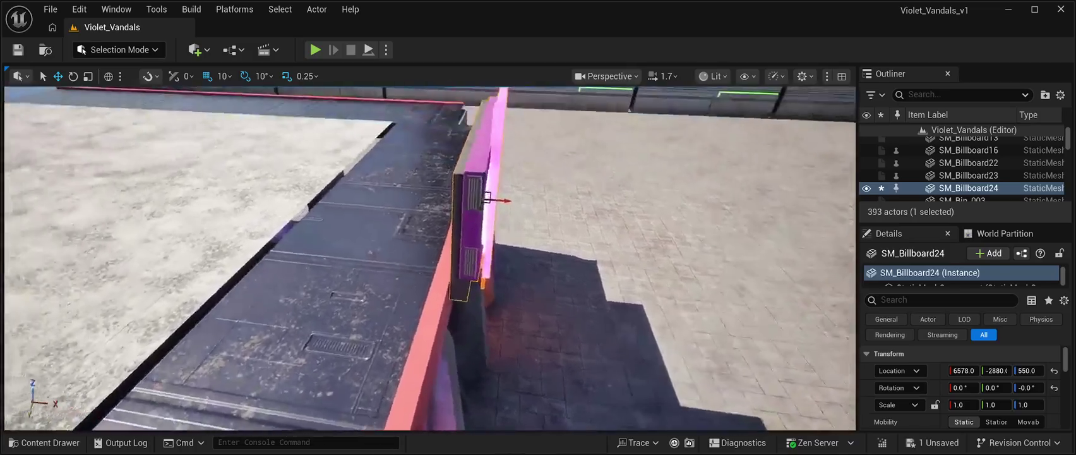
Step: Make another copy and slide it along Y to -3700
{"action": "scroll", "coordinate": [281, 182], "scroll_direction": "down", "scroll_amount": 5}
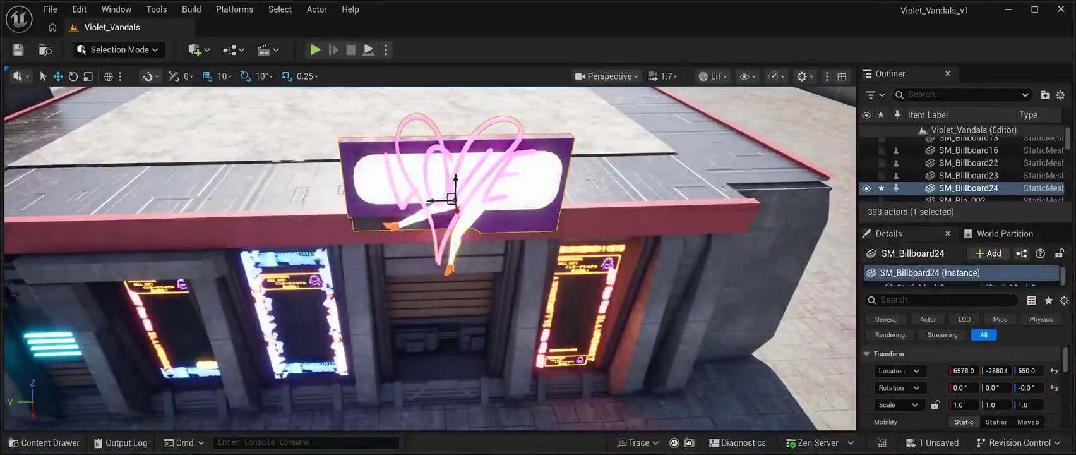
{"action": "scroll", "coordinate": [281, 182], "scroll_direction": "down", "scroll_amount": 5}
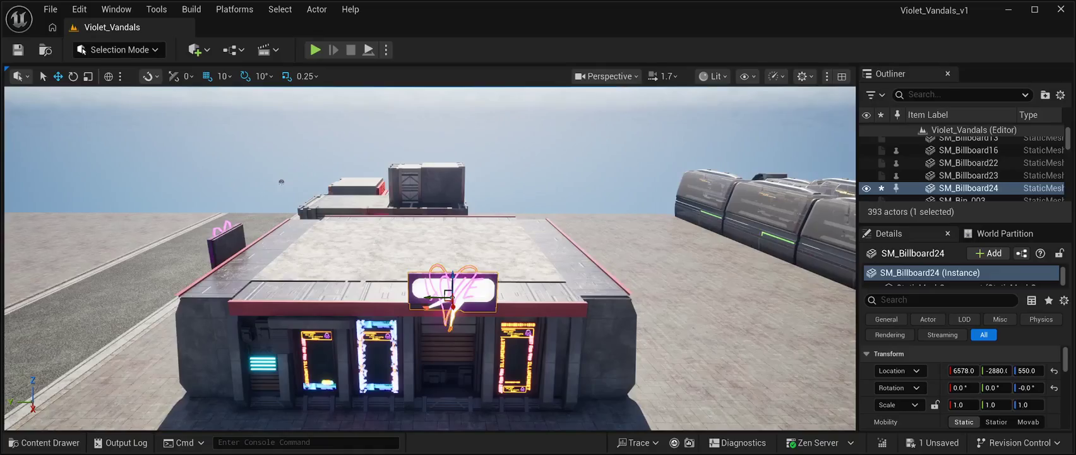
{"action": "key", "text": "ctrl+d"}
{"action": "left_click_drag", "start_coordinate": [432, 296], "coordinate": [682, 297]}
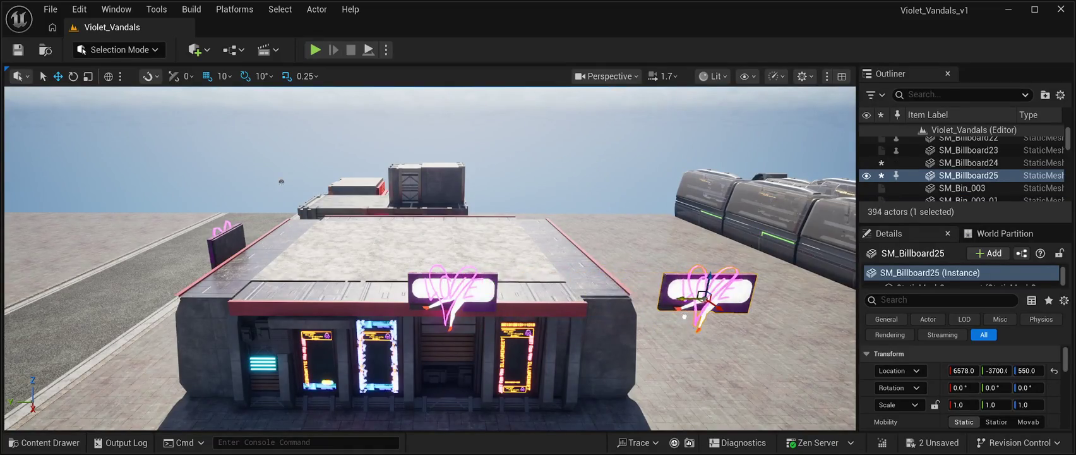
Step: Turn the new copy -90° and move it to the roof's far side at about Y -3550
{"action": "key", "text": "f"}
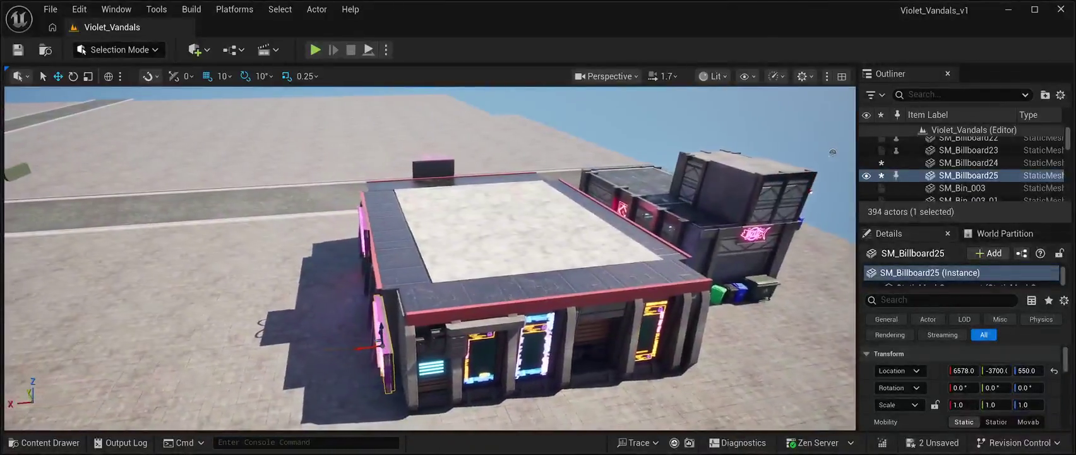
{"action": "key", "text": "e"}
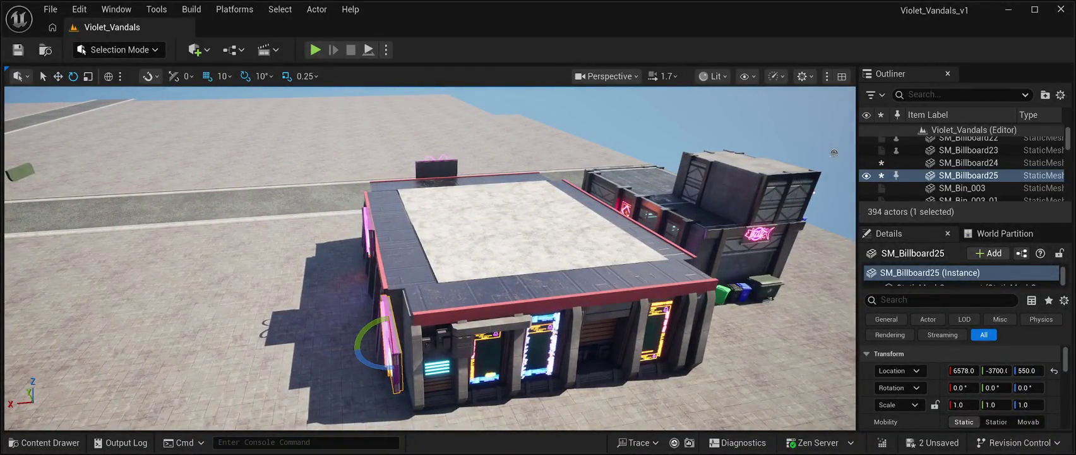
{"action": "mouse_move", "coordinate": [373, 365]}
{"action": "left_mouse_down"}
{"action": "mouse_move", "coordinate": [353, 361]}
{"action": "mouse_move", "coordinate": [389, 371]}
{"action": "left_mouse_up"}
{"action": "key", "text": "w"}
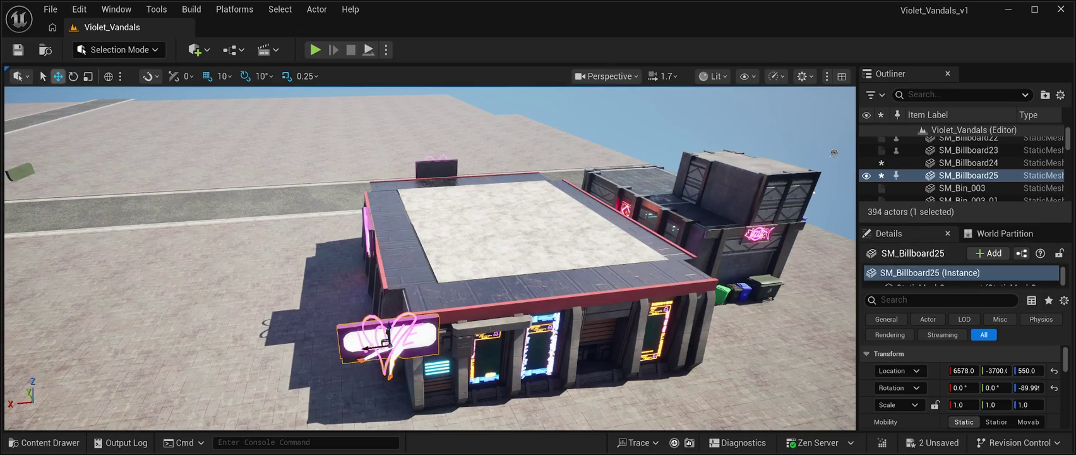
{"action": "mouse_move", "coordinate": [386, 344]}
{"action": "left_mouse_down"}
{"action": "mouse_move", "coordinate": [636, 309]}
{"action": "mouse_move", "coordinate": [550, 275]}
{"action": "left_mouse_up"}
{"action": "mouse_move", "coordinate": [468, 208]}
{"action": "left_mouse_down"}
{"action": "mouse_move", "coordinate": [399, 204]}
{"action": "mouse_move", "coordinate": [341, 171]}
{"action": "left_mouse_up"}
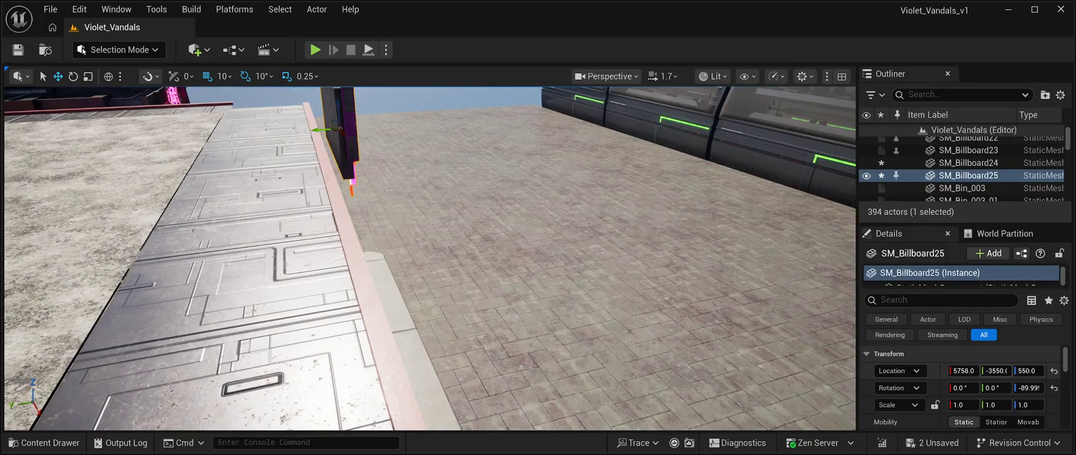
{"action": "left_click_drag", "start_coordinate": [997, 371], "coordinate": [1006, 370]}
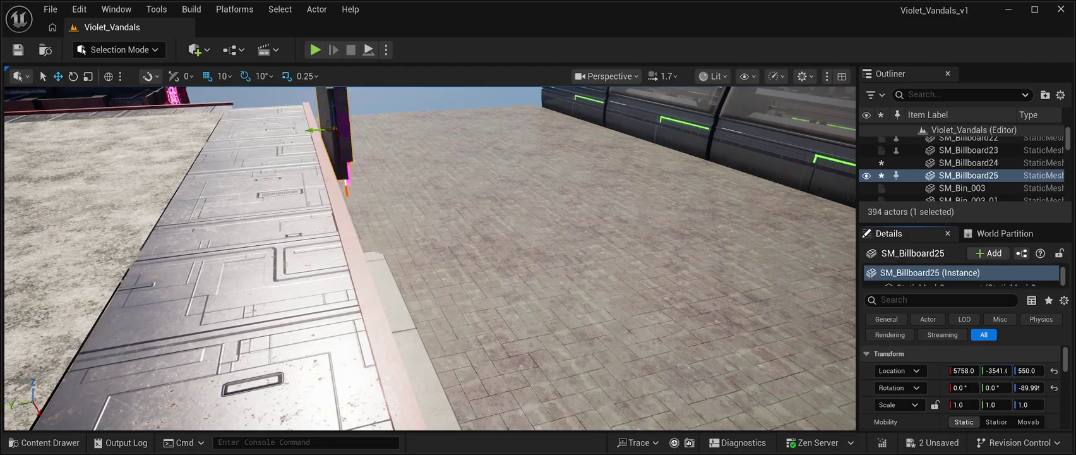
{"action": "key", "text": "f"}
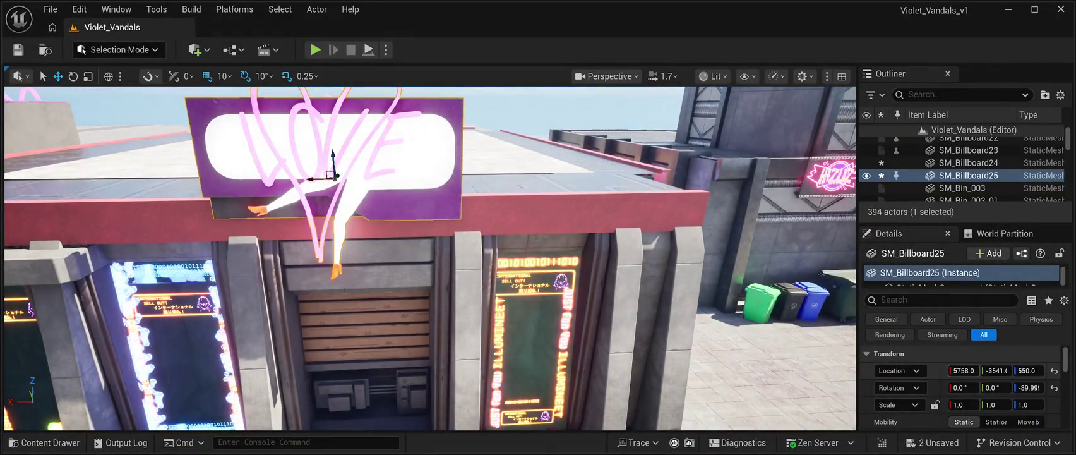
Step: Nudge the front LOVE billboard slightly along X and save the level
{"action": "left_click_drag", "start_coordinate": [319, 179], "coordinate": [335, 179]}
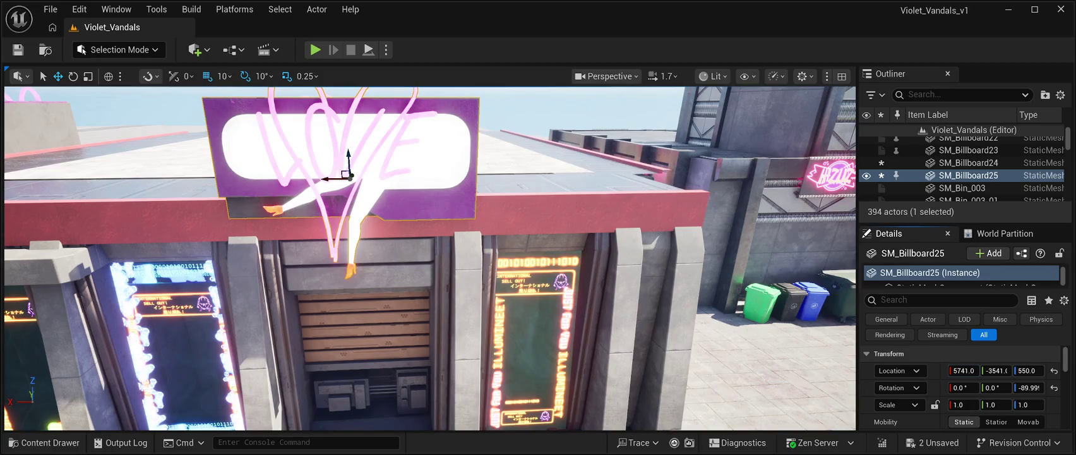
{"action": "left_click", "coordinate": [18, 49]}
{"action": "scroll", "coordinate": [429, 259], "scroll_direction": "down", "scroll_amount": 10}
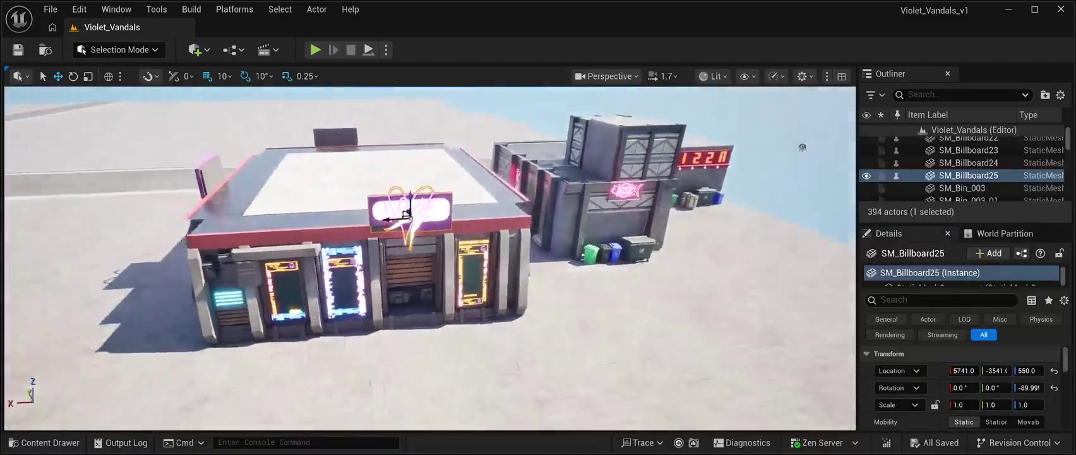
{"action": "scroll", "coordinate": [430, 258], "scroll_direction": "down", "scroll_amount": 4}
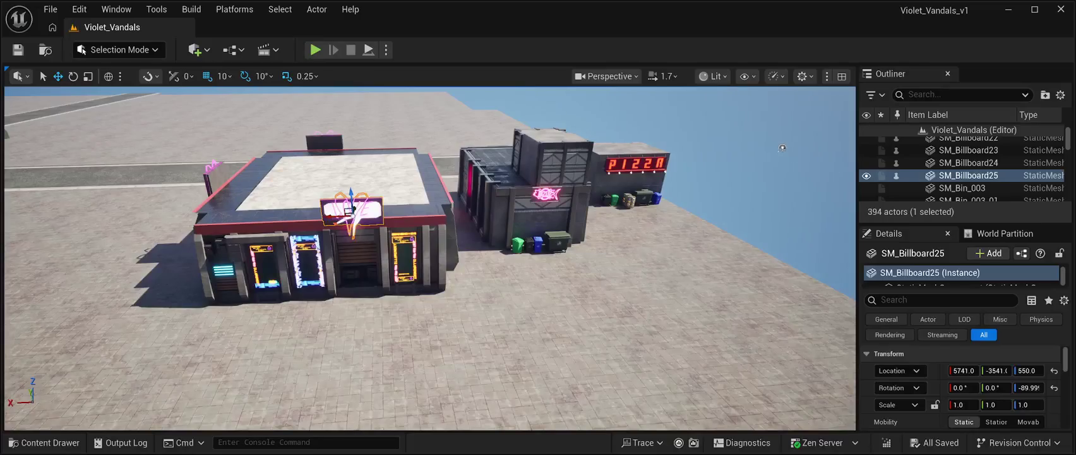
{"action": "key", "text": "ctrl+d"}
Step: Alt-drag out a copy of the LOVE billboard and turn it 90° around Z
{"action": "left_click_drag", "start_coordinate": [349, 209], "coordinate": [476, 207]}
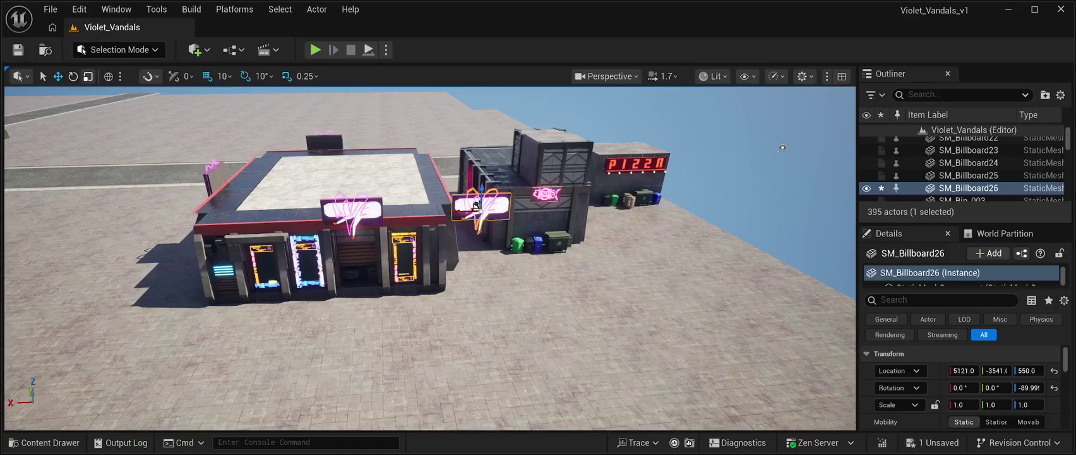
{"action": "key", "text": "e"}
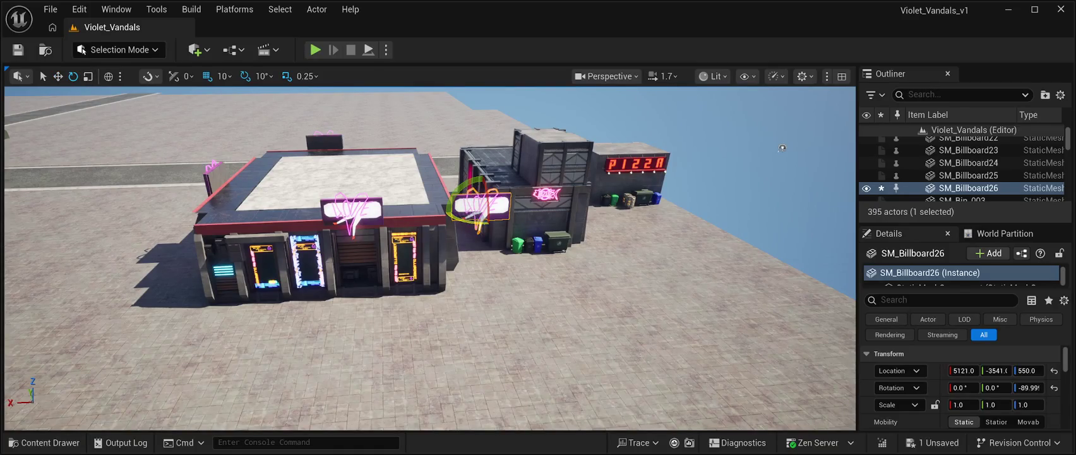
{"action": "left_click_drag", "start_coordinate": [449, 208], "coordinate": [488, 231]}
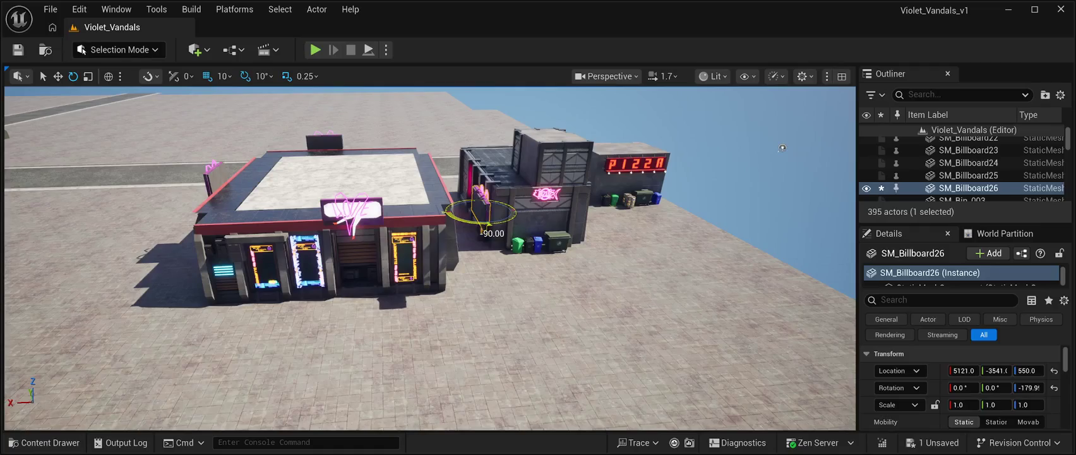
{"action": "key", "text": "f"}
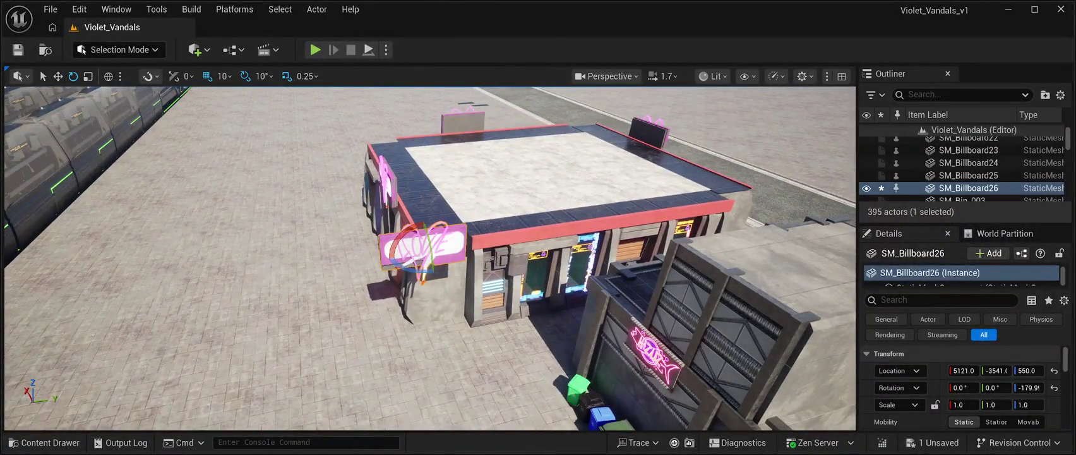
{"action": "key", "text": "w"}
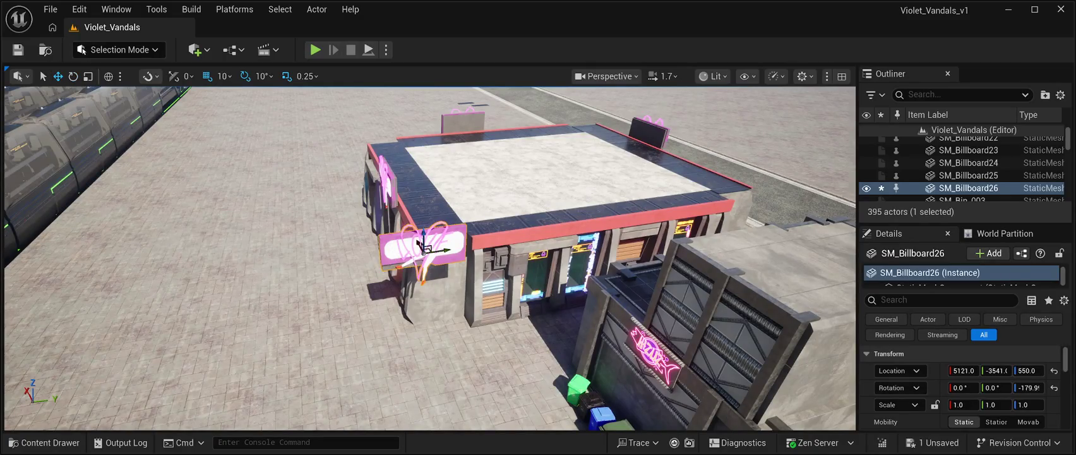
Step: Fit SM_Billboard26 onto the shop's side roof edge at 5202, -2571, 550 and save
{"action": "left_click_drag", "start_coordinate": [439, 250], "coordinate": [695, 213]}
{"action": "key", "text": "f"}
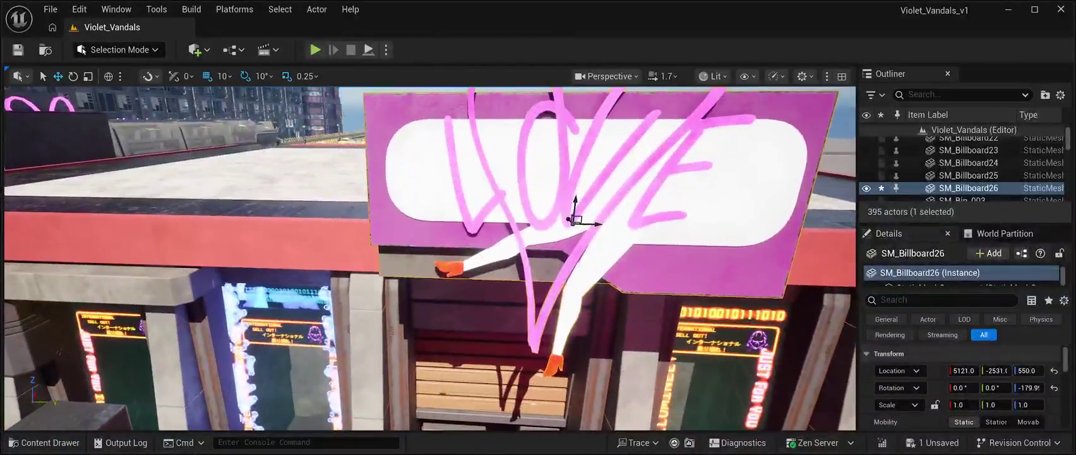
{"action": "scroll", "coordinate": [430, 259], "scroll_direction": "down", "scroll_amount": 3}
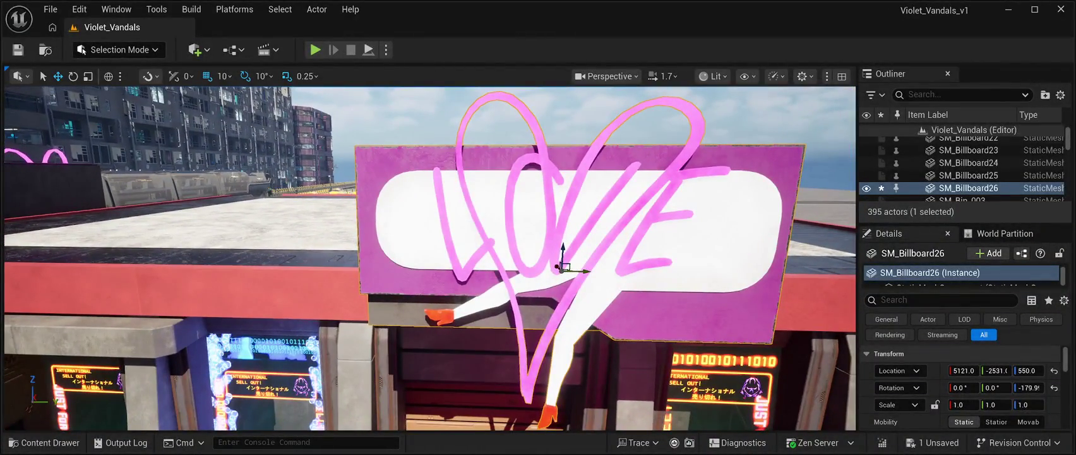
{"action": "left_click_drag", "start_coordinate": [586, 270], "coordinate": [439, 272]}
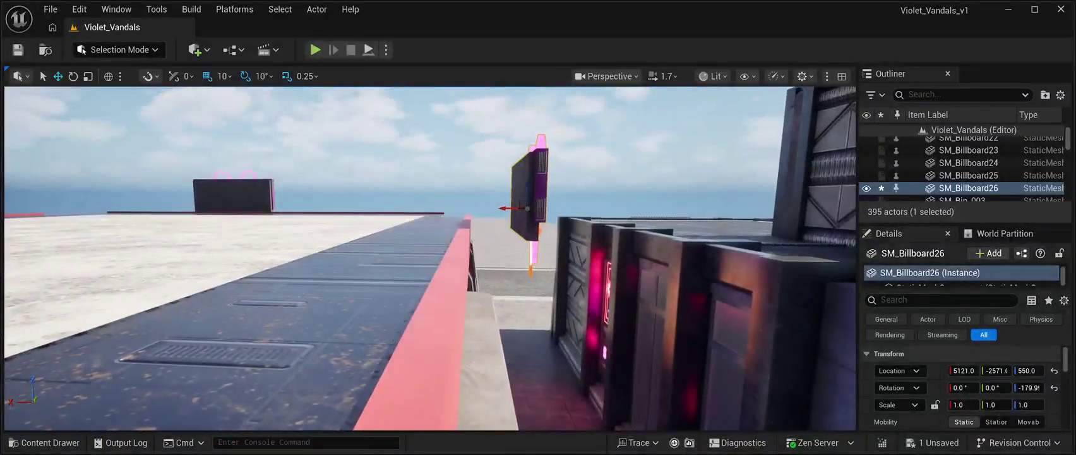
{"action": "left_click_drag", "start_coordinate": [501, 208], "coordinate": [458, 199]}
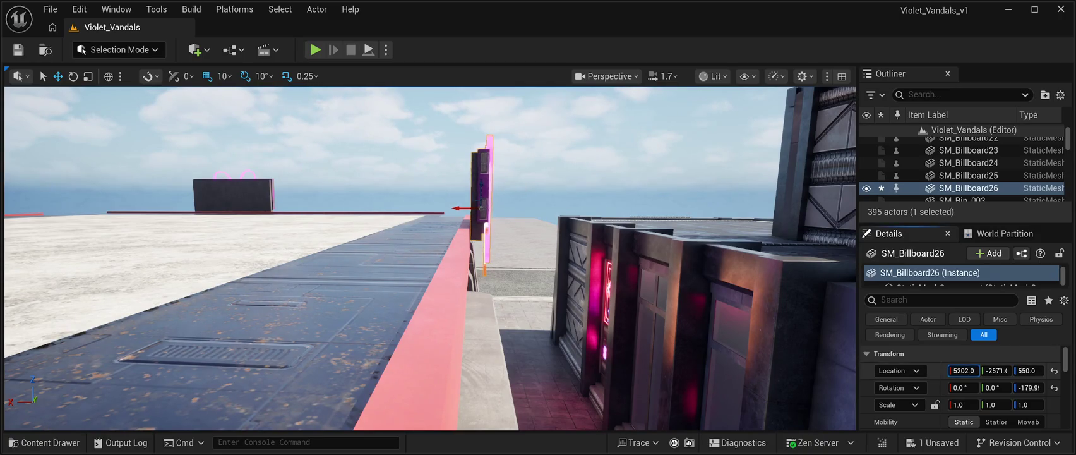
{"action": "key", "text": "f"}
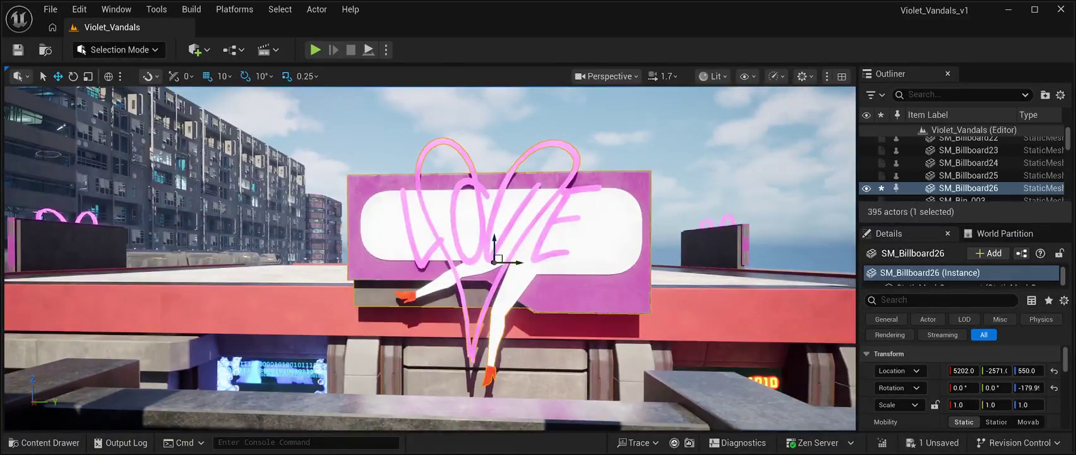
{"action": "scroll", "coordinate": [429, 259], "scroll_direction": "up", "scroll_amount": 5}
{"action": "scroll", "coordinate": [430, 259], "scroll_direction": "down", "scroll_amount": 8}
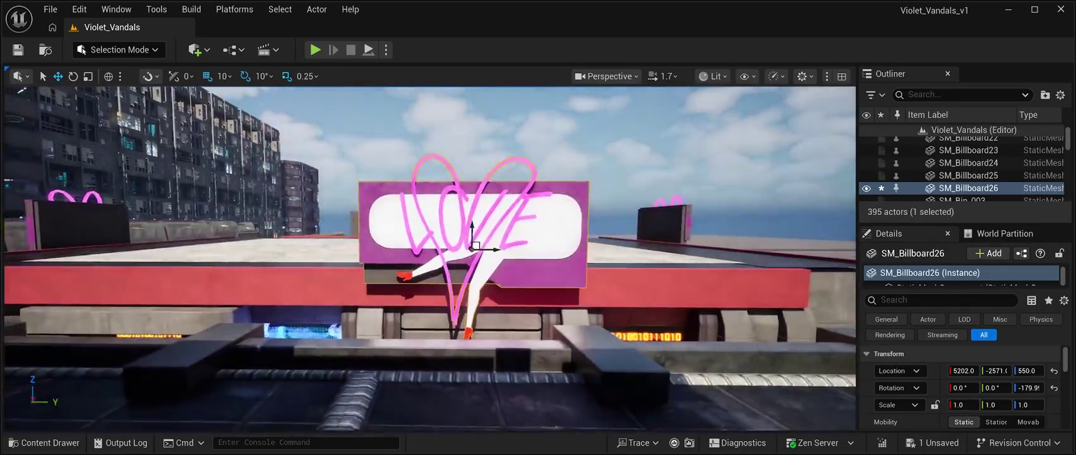
{"action": "left_click", "coordinate": [18, 50]}
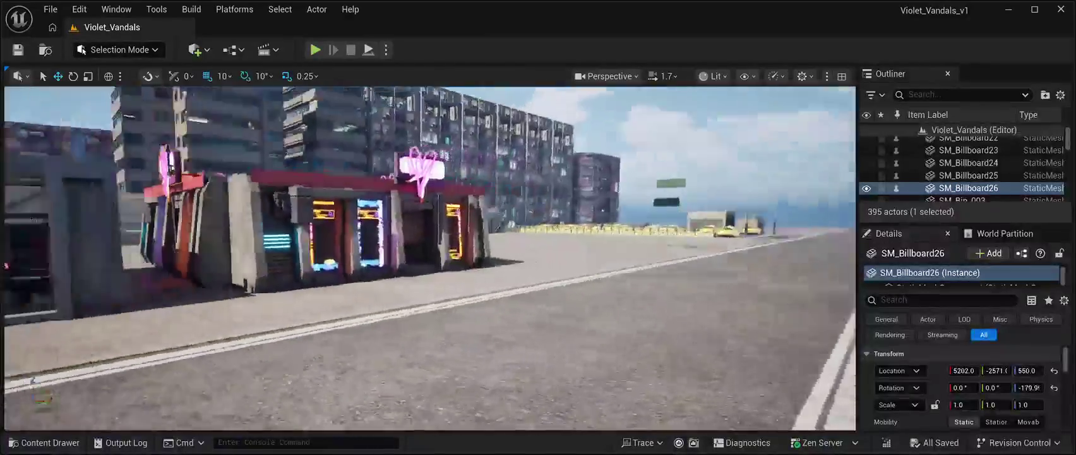
Step: Start Play In Editor and select BP_Starfield_bgNebula_Free to view the neon street under the nebula sky
{"action": "key", "text": "alt+p"}
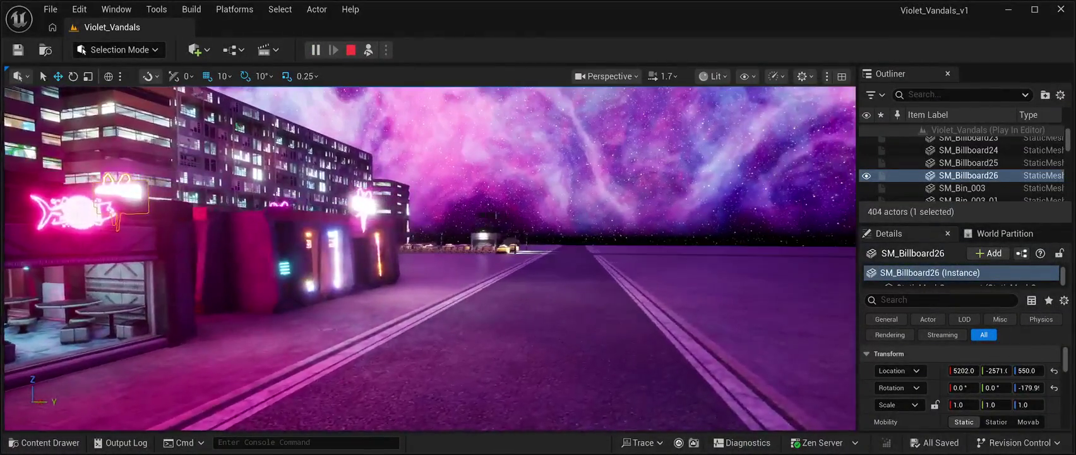
{"action": "left_click", "coordinate": [977, 142]}
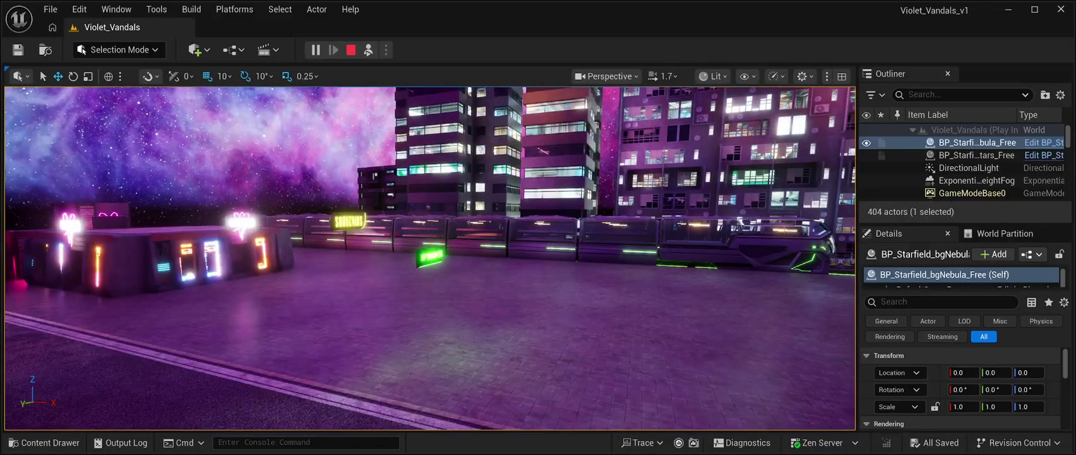
Step: Stop the preview and delete the stray green SM_Billboard16 and yellow SM_Billboard22 signs
{"action": "left_click", "coordinate": [351, 49]}
{"action": "left_click", "coordinate": [429, 255]}
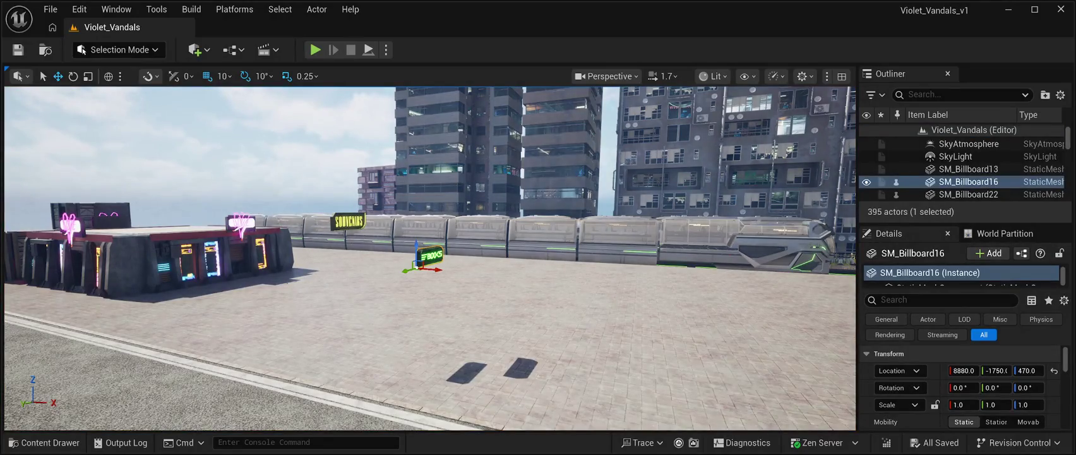
{"action": "key", "text": "Delete"}
{"action": "left_click", "coordinate": [348, 221]}
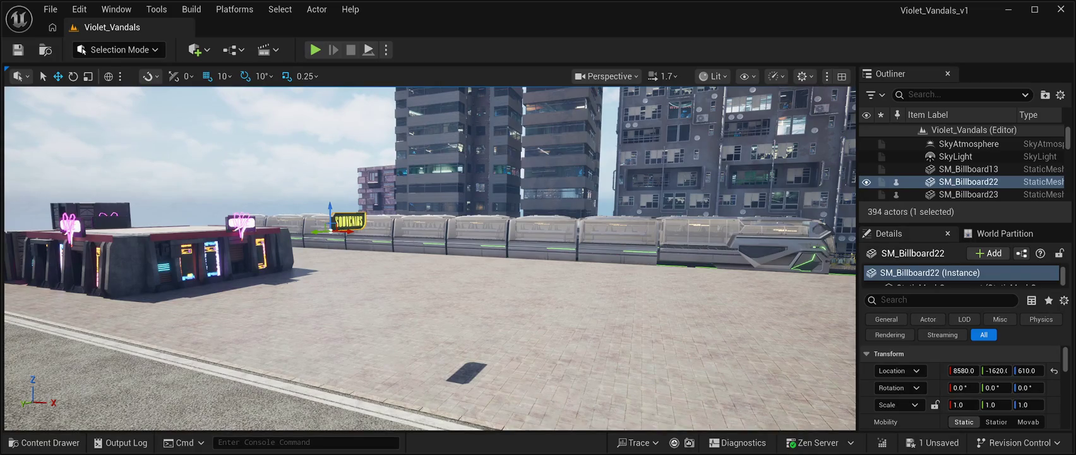
{"action": "key", "text": "Delete"}
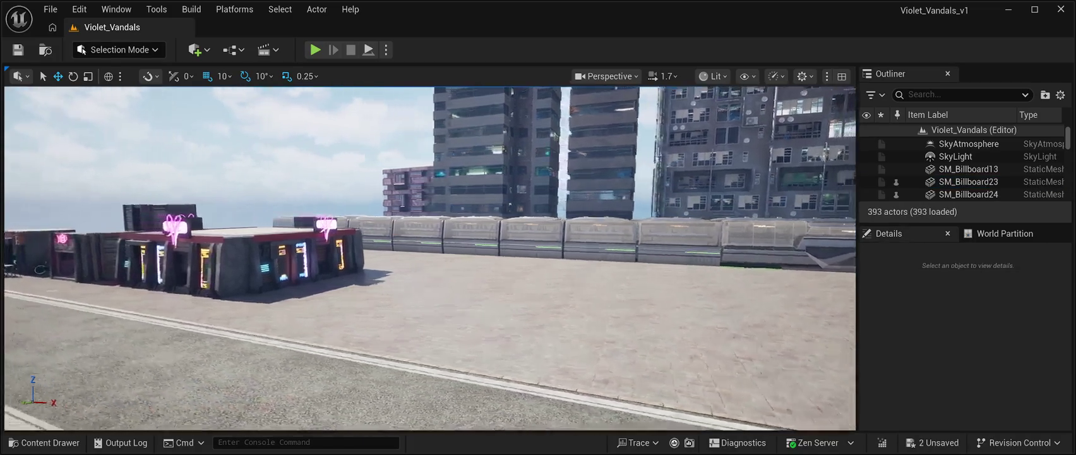
Step: Fly the camera around the neon storefronts and save the level
{"action": "key", "text": "w"}
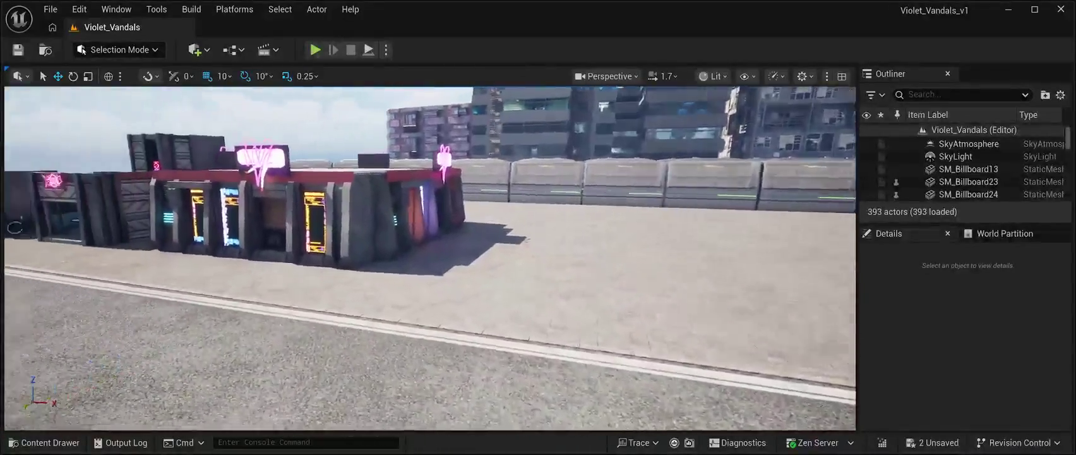
{"action": "key", "text": "s"}
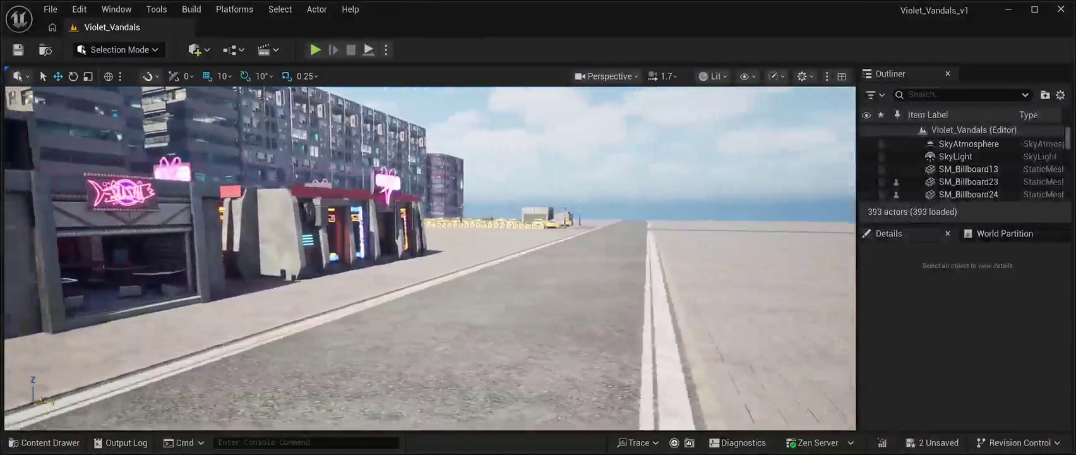
{"action": "key", "text": "a"}
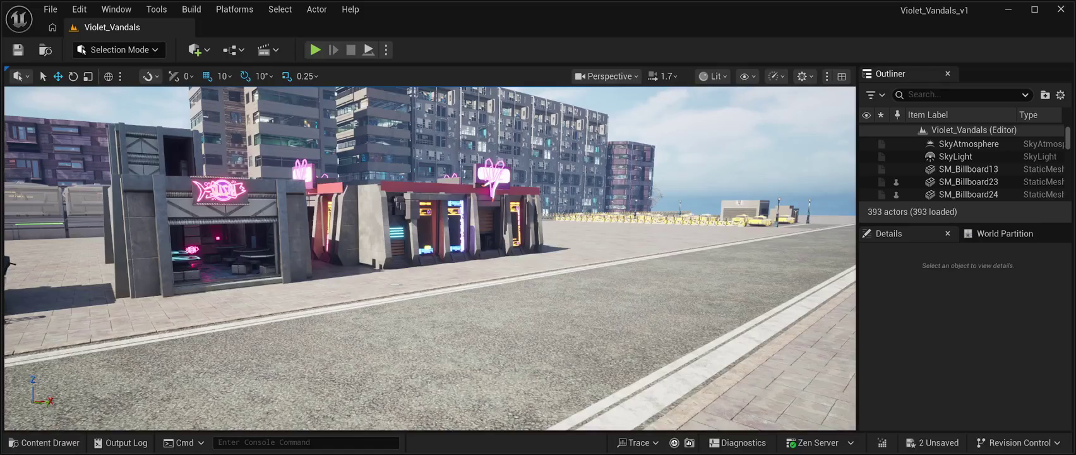
{"action": "left_click", "coordinate": [18, 49]}
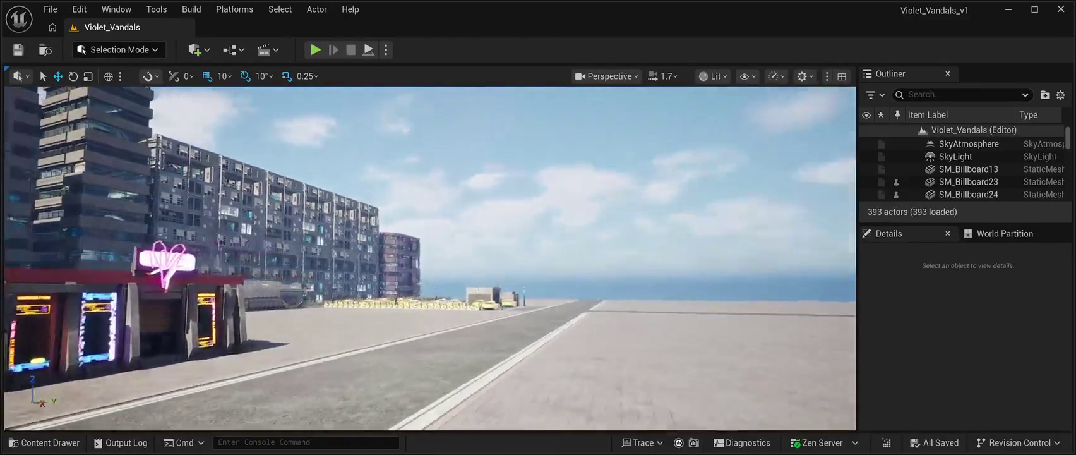
Step: Launch a Play In Editor preview of Violet_Vandals to view the neon shop street at night
{"action": "key", "text": "alt+p"}
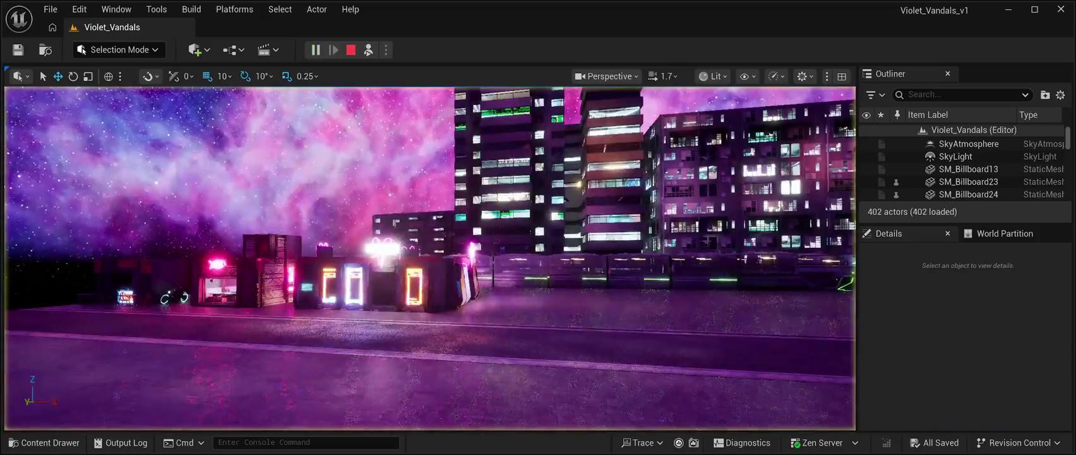
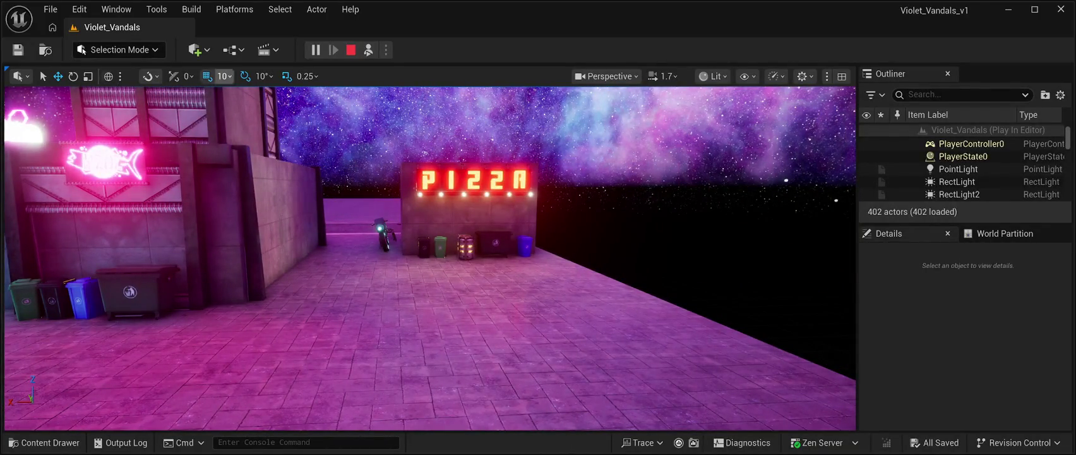
Step: End the play session and bring up the CyberPunkMegapack Meshes library
{"action": "key", "text": "Escape"}
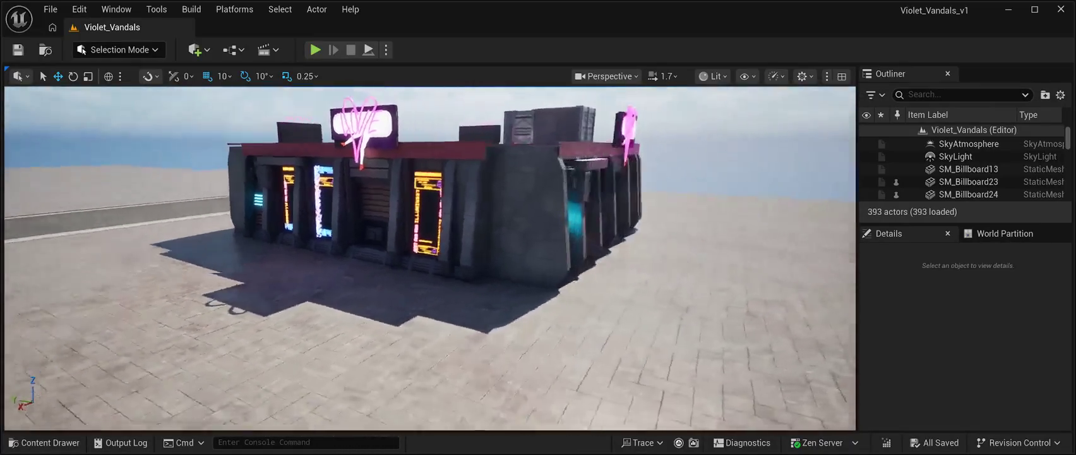
{"action": "key", "text": "ctrl+space"}
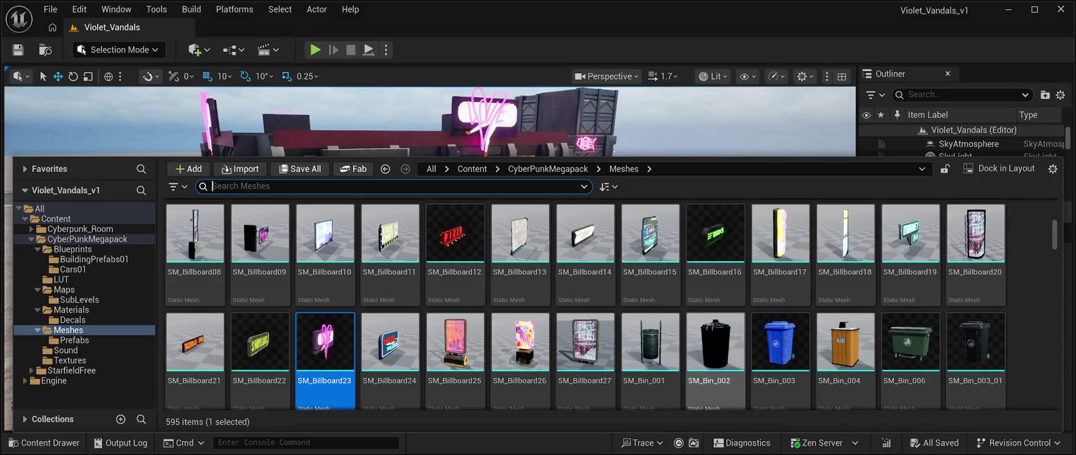
Step: Drag the green SM_Bin_006 dumpster from the Meshes library into the level
{"action": "scroll", "coordinate": [585, 304], "scroll_direction": "down", "scroll_amount": 3}
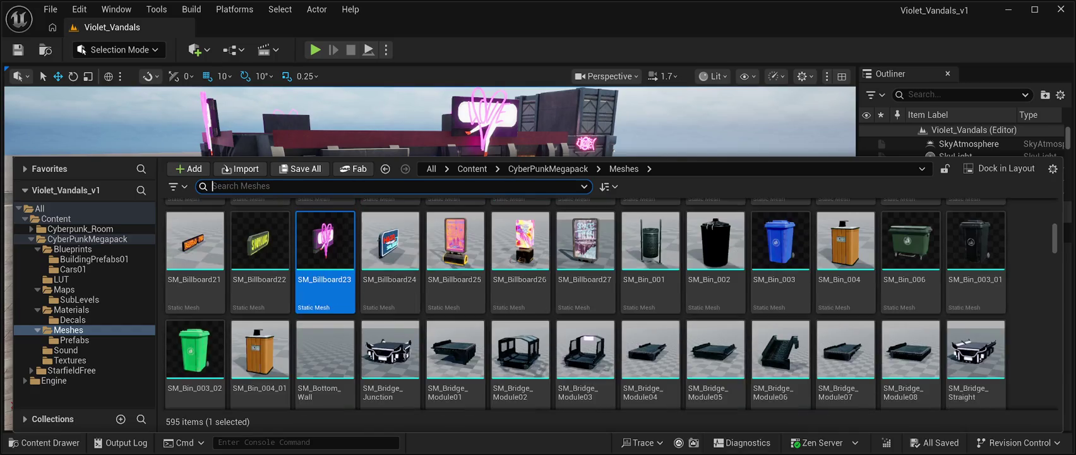
{"action": "scroll", "coordinate": [717, 353], "scroll_direction": "up", "scroll_amount": 3}
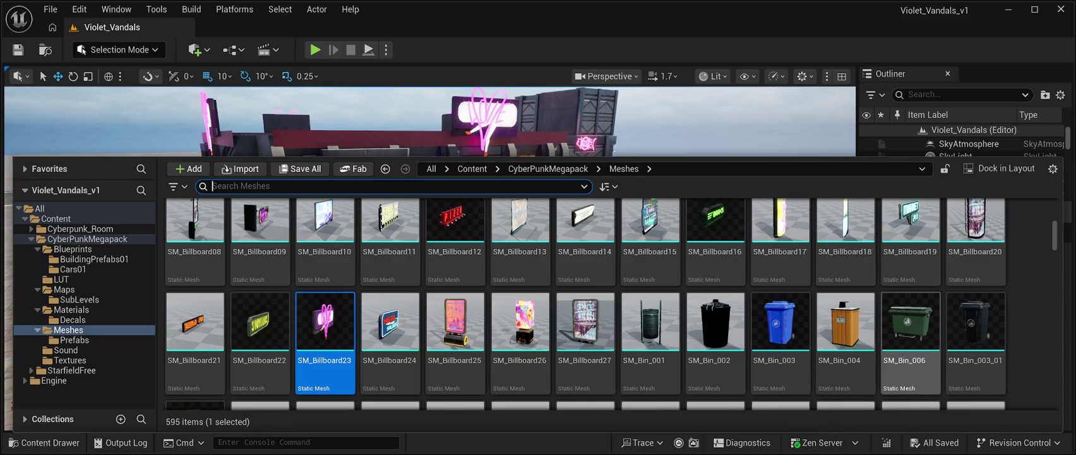
{"action": "left_click", "coordinate": [910, 325]}
{"action": "mouse_move", "coordinate": [910, 326]}
{"action": "left_mouse_down"}
{"action": "mouse_move", "coordinate": [726, 265]}
{"action": "mouse_move", "coordinate": [548, 252]}
{"action": "mouse_move", "coordinate": [257, 278]}
{"action": "left_mouse_up"}
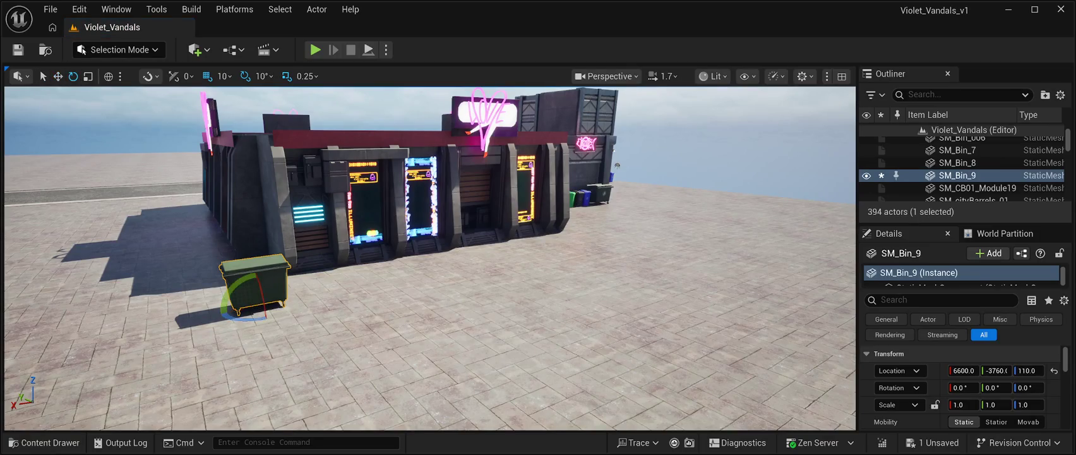
Step: Rotate the dumpster to -119.9° and push it against the storefront wall at 6580, -3450, 110
{"action": "mouse_move", "coordinate": [234, 306]}
{"action": "left_mouse_down"}
{"action": "mouse_move", "coordinate": [265, 319]}
{"action": "mouse_move", "coordinate": [284, 309]}
{"action": "left_mouse_up"}
{"action": "left_click_drag", "start_coordinate": [442, 347], "coordinate": [467, 278]}
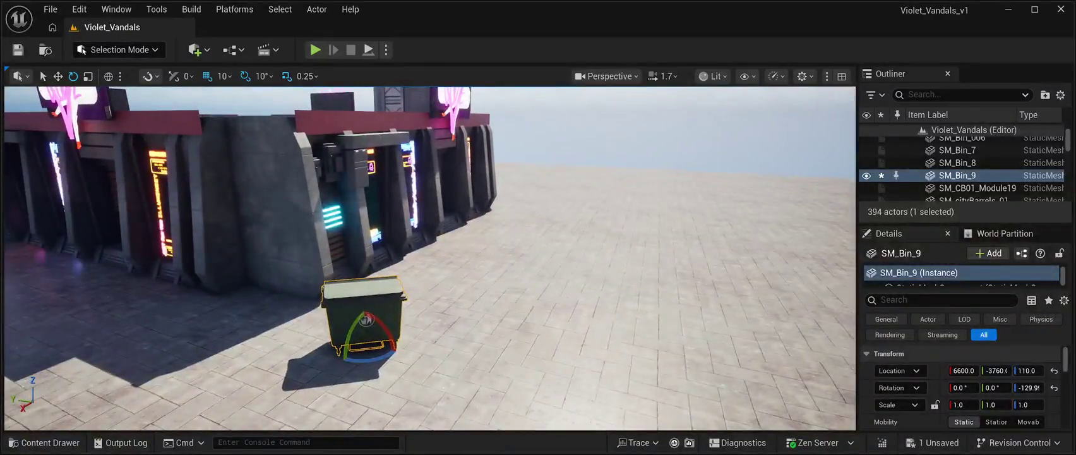
{"action": "left_click_drag", "start_coordinate": [365, 343], "coordinate": [249, 312]}
{"action": "left_click_drag", "start_coordinate": [430, 259], "coordinate": [458, 235]}
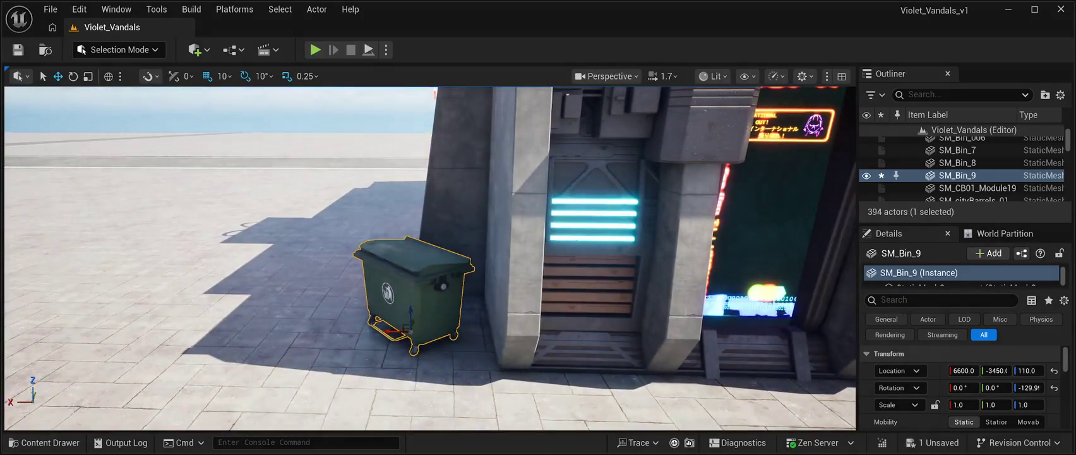
{"action": "left_click_drag", "start_coordinate": [392, 330], "coordinate": [406, 330]}
{"action": "mouse_move", "coordinate": [442, 284]}
{"action": "left_mouse_down"}
{"action": "mouse_move", "coordinate": [543, 278]}
{"action": "mouse_move", "coordinate": [385, 287]}
{"action": "left_mouse_up"}
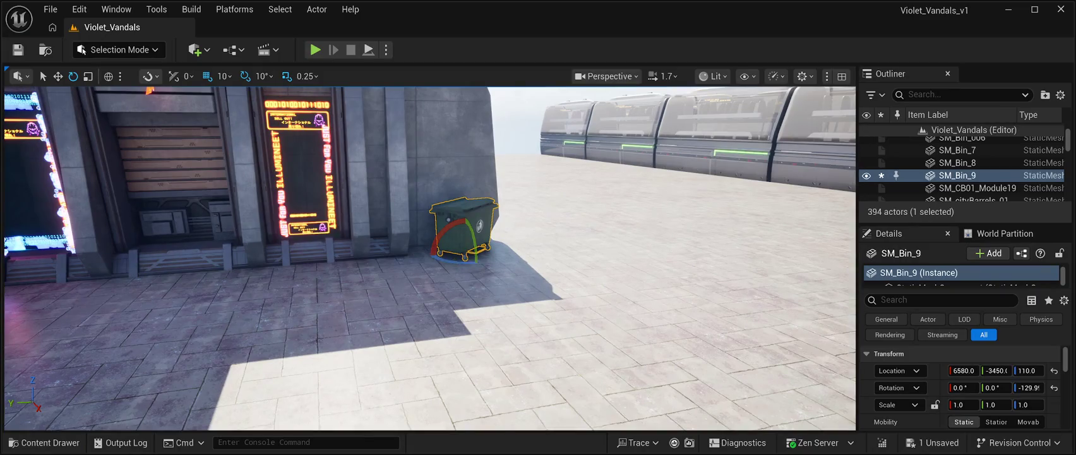
{"action": "mouse_move", "coordinate": [486, 255]}
{"action": "left_mouse_down"}
{"action": "mouse_move", "coordinate": [472, 258]}
{"action": "mouse_move", "coordinate": [524, 251]}
{"action": "mouse_move", "coordinate": [524, 208]}
{"action": "mouse_move", "coordinate": [508, 265]}
{"action": "mouse_move", "coordinate": [511, 310]}
{"action": "left_mouse_up"}
{"action": "left_click", "coordinate": [44, 442]}
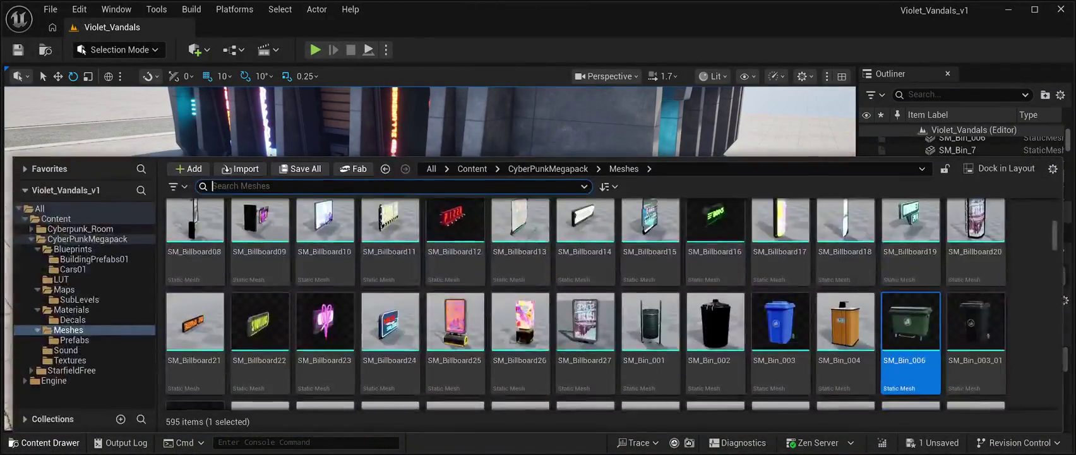
Step: Place black SM_GarbageBag01A beside the green bin, lowered onto the ground at 6550, -3540, 109
{"action": "scroll", "coordinate": [520, 341], "scroll_direction": "down", "scroll_amount": 2}
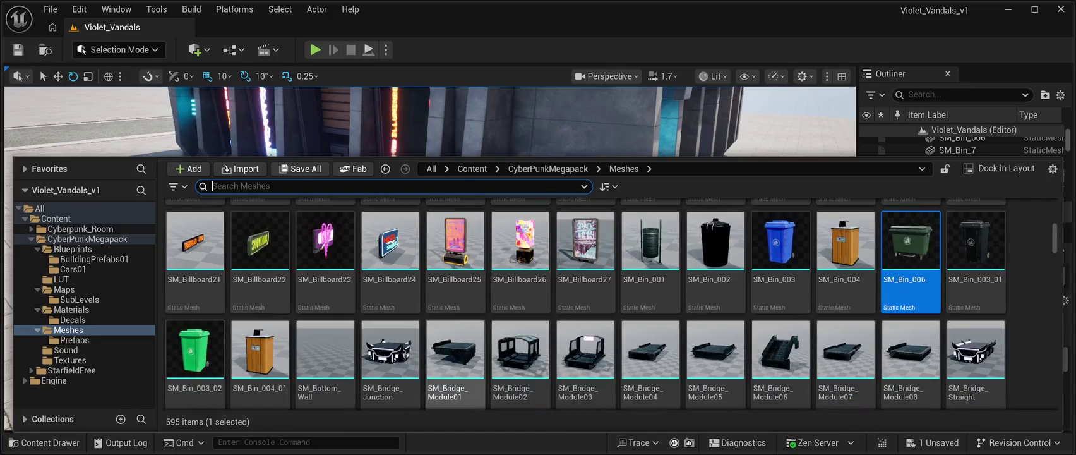
{"action": "scroll", "coordinate": [651, 315], "scroll_direction": "down", "scroll_amount": 2}
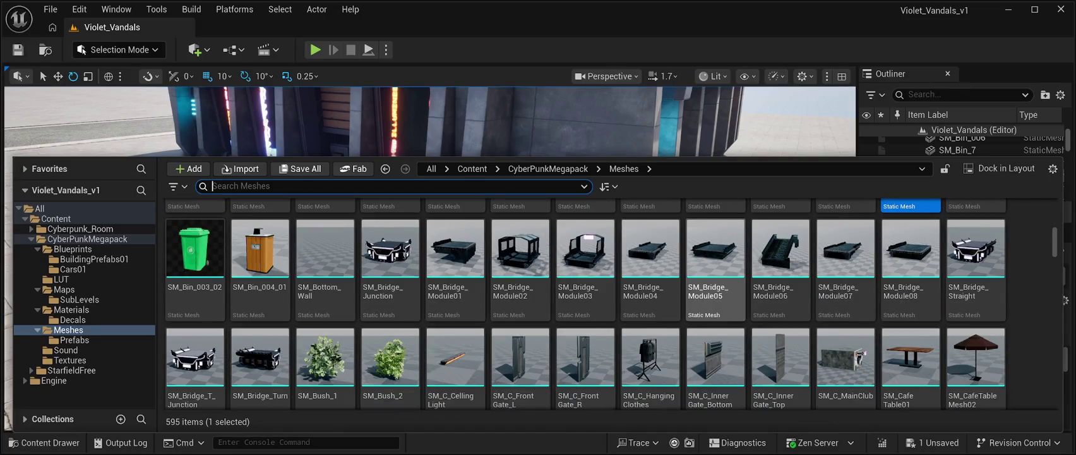
{"action": "scroll", "coordinate": [586, 316], "scroll_direction": "down", "scroll_amount": 2}
{"action": "scroll", "coordinate": [611, 303], "scroll_direction": "down", "scroll_amount": 10}
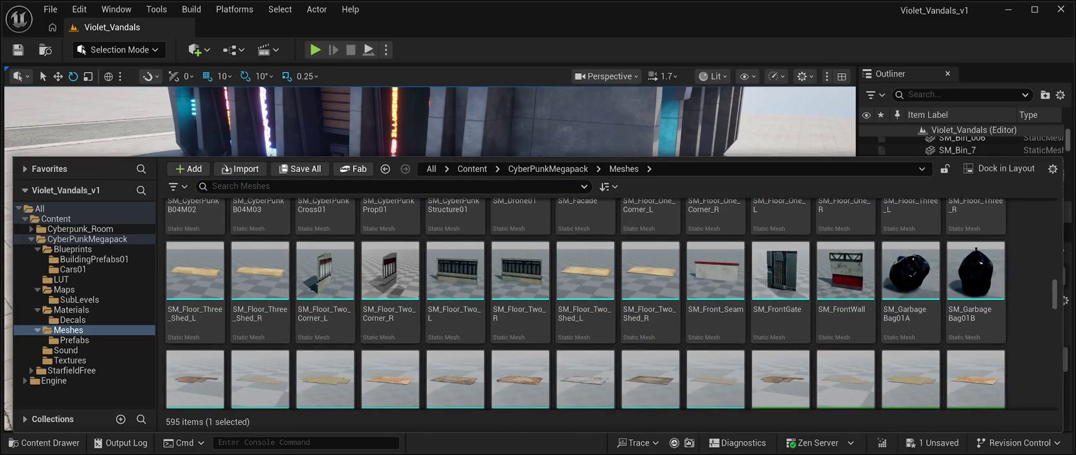
{"action": "mouse_move", "coordinate": [910, 270]}
{"action": "left_mouse_down"}
{"action": "mouse_move", "coordinate": [903, 278]}
{"action": "mouse_move", "coordinate": [594, 205]}
{"action": "left_mouse_up"}
{"action": "mouse_move", "coordinate": [556, 180]}
{"action": "left_mouse_down"}
{"action": "mouse_move", "coordinate": [517, 172]}
{"action": "mouse_move", "coordinate": [616, 257]}
{"action": "left_mouse_up"}
{"action": "mouse_move", "coordinate": [442, 252]}
{"action": "left_mouse_down"}
{"action": "mouse_move", "coordinate": [480, 240]}
{"action": "mouse_move", "coordinate": [498, 335]}
{"action": "mouse_move", "coordinate": [474, 253]}
{"action": "mouse_move", "coordinate": [467, 267]}
{"action": "left_mouse_up"}
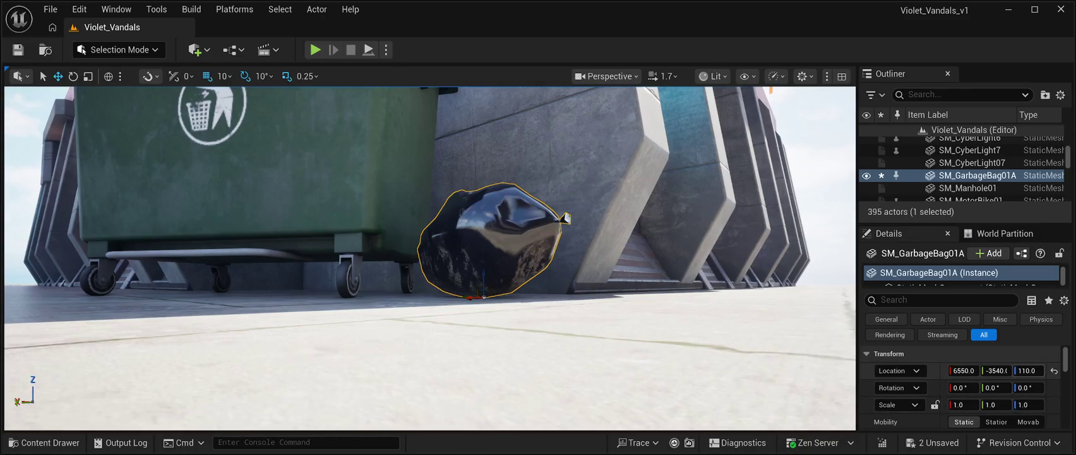
{"action": "left_click_drag", "start_coordinate": [1027, 370], "coordinate": [1021, 370]}
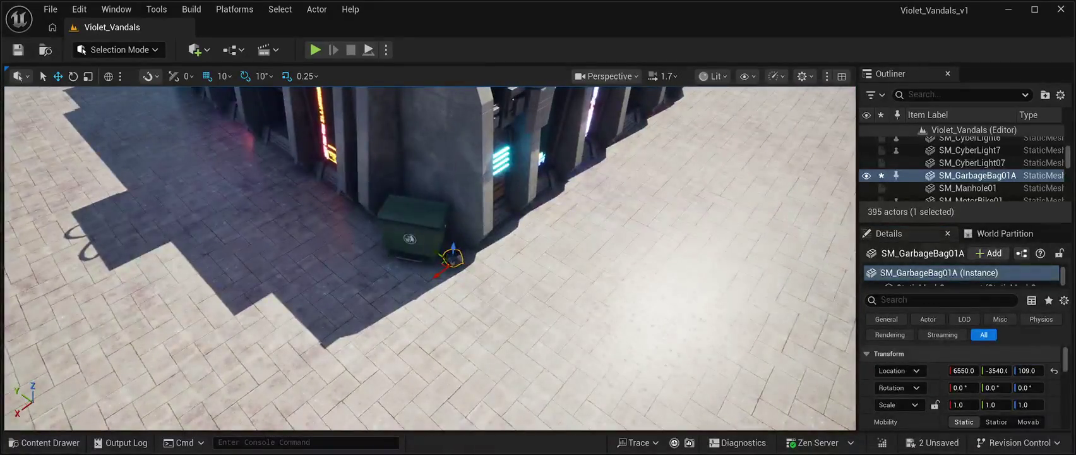
{"action": "key", "text": "ctrl+space"}
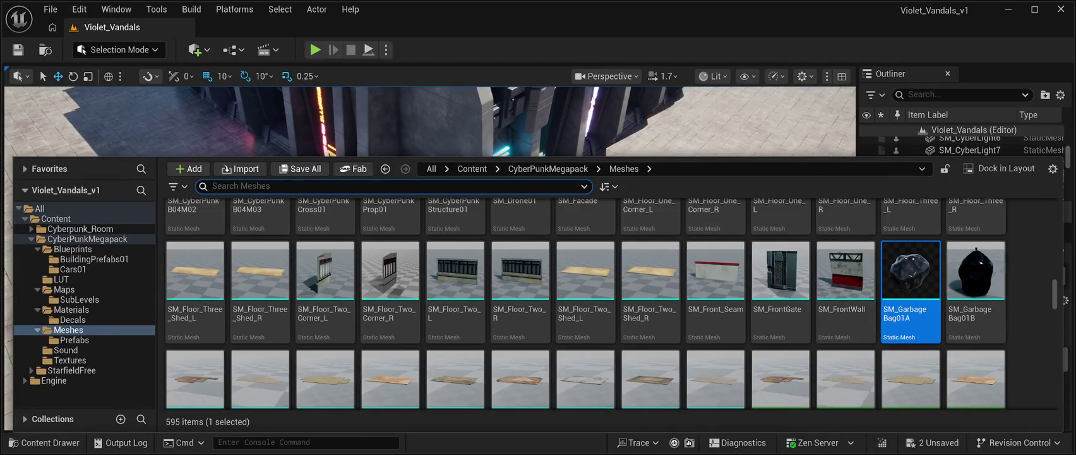
Step: Position SM_GarbageBag01B against the wall beside the first bag at 6510, -3520, 110
{"action": "key", "text": "ctrl+space"}
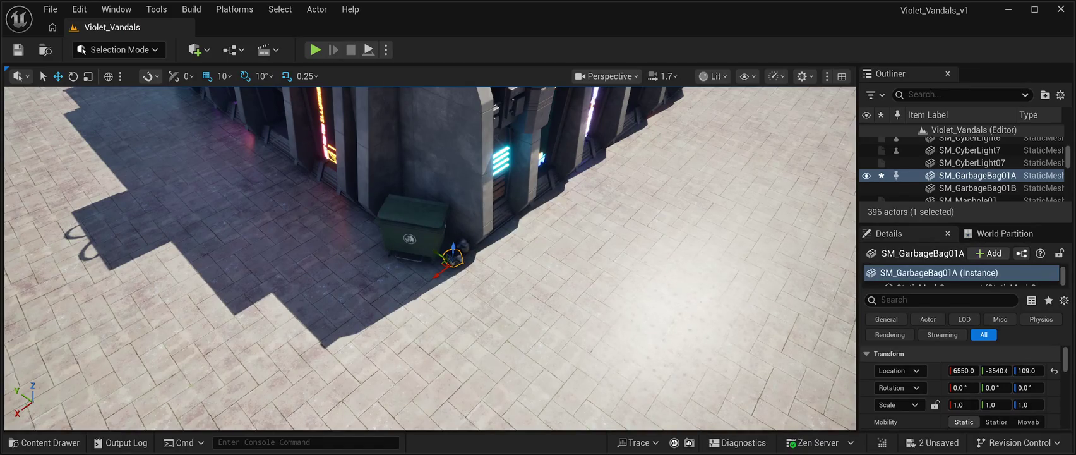
{"action": "double_click", "coordinate": [976, 188]}
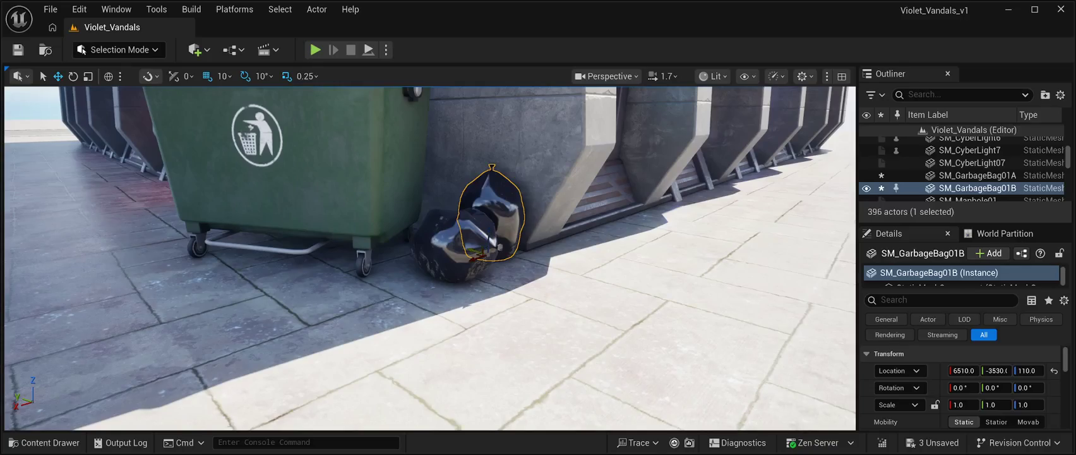
{"action": "left_click_drag", "start_coordinate": [477, 254], "coordinate": [463, 254]}
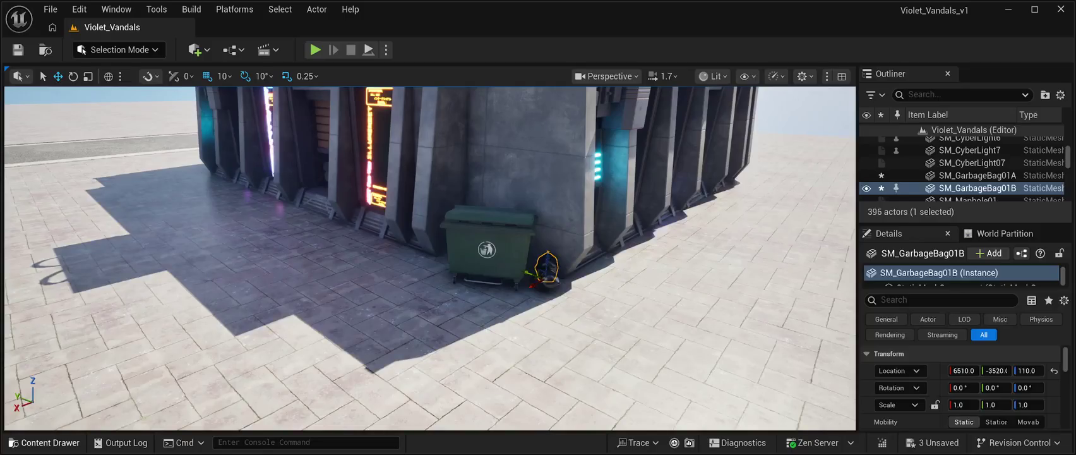
{"action": "key", "text": "ctrl+b"}
{"action": "scroll", "coordinate": [586, 341], "scroll_direction": "down", "scroll_amount": 1}
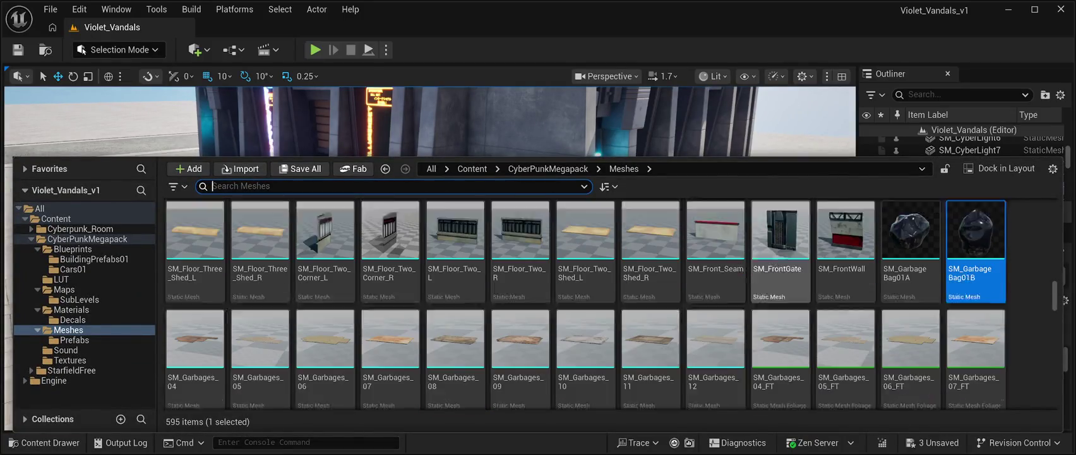
Step: Find SM_MCBottle_02 in the Meshes grid and place it near the garbage bags at 6630, -3610, 110
{"action": "scroll", "coordinate": [585, 341], "scroll_direction": "up", "scroll_amount": 3}
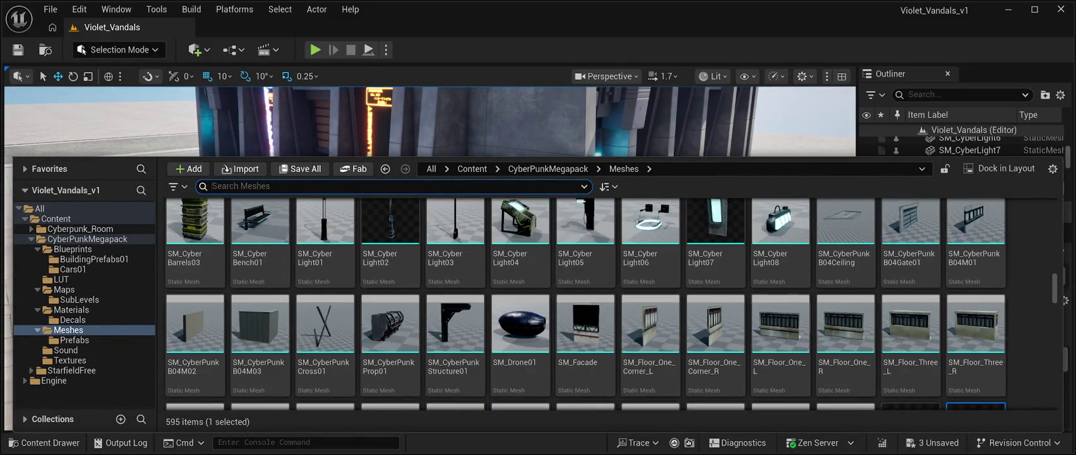
{"action": "scroll", "coordinate": [586, 304], "scroll_direction": "down", "scroll_amount": 5}
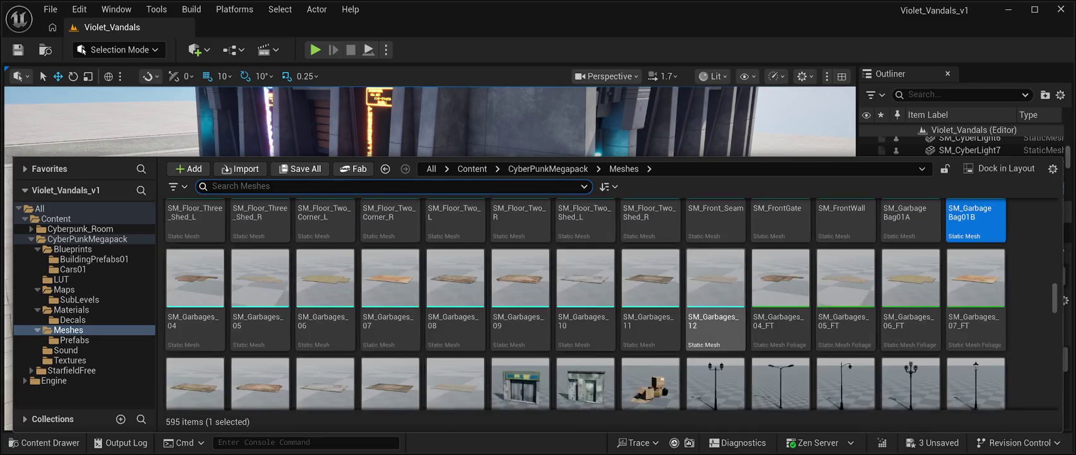
{"action": "scroll", "coordinate": [780, 297], "scroll_direction": "down", "scroll_amount": 1}
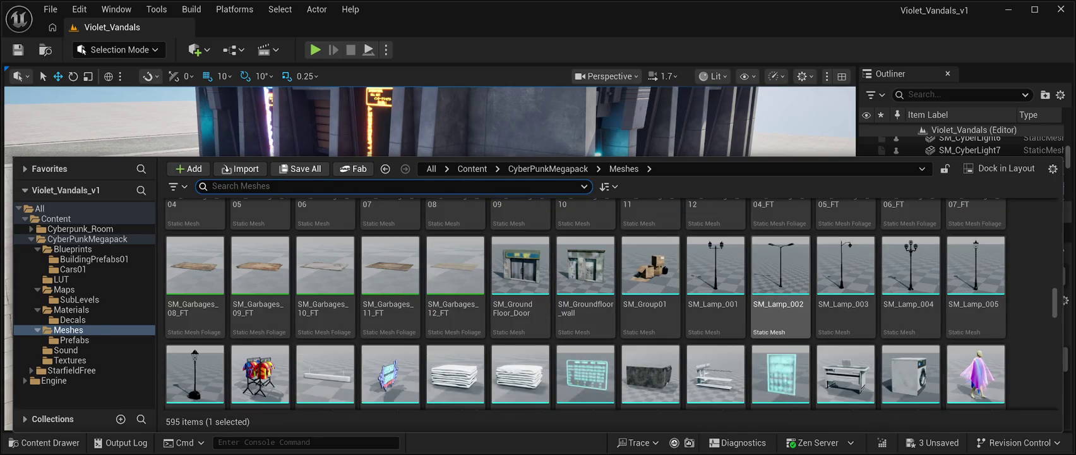
{"action": "left_click", "coordinate": [265, 186]}
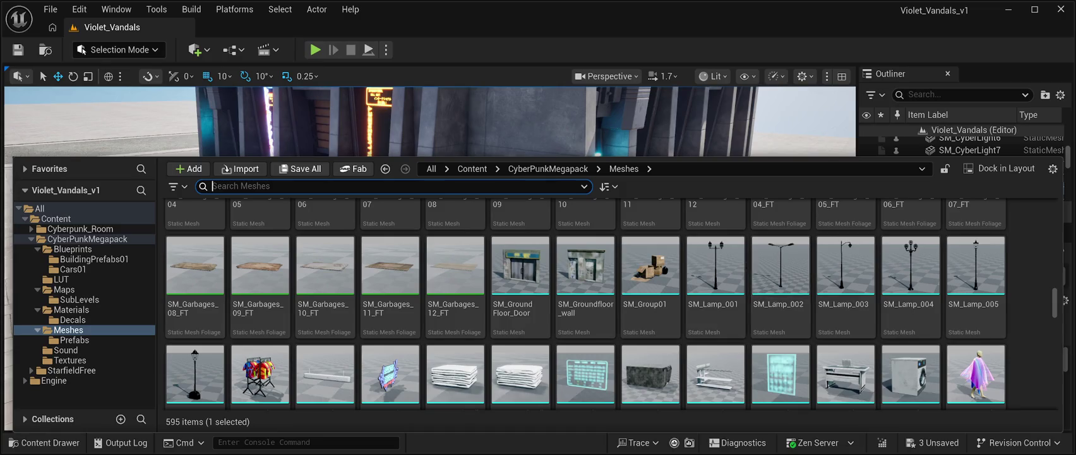
{"action": "scroll", "coordinate": [780, 297], "scroll_direction": "down", "scroll_amount": 3}
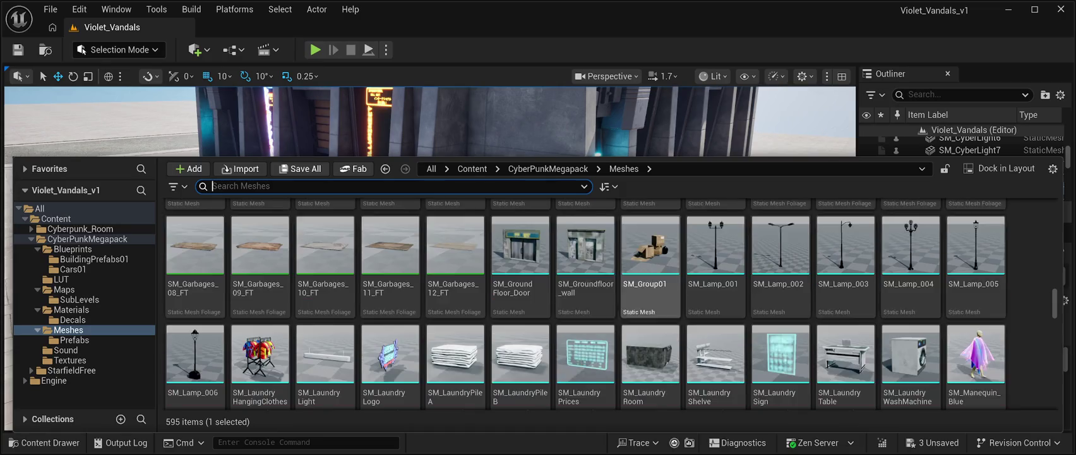
{"action": "scroll", "coordinate": [780, 297], "scroll_direction": "down", "scroll_amount": 2}
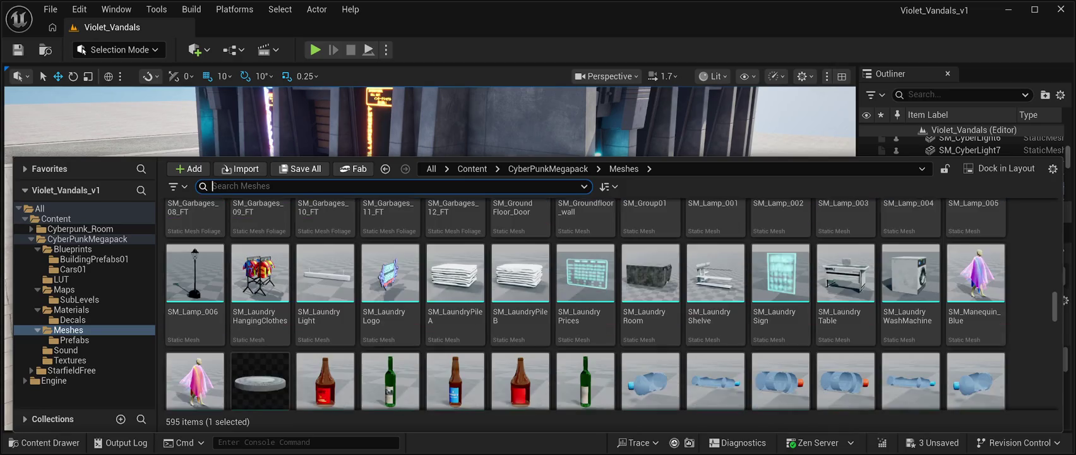
{"action": "scroll", "coordinate": [779, 297], "scroll_direction": "down", "scroll_amount": 2}
{"action": "scroll", "coordinate": [780, 297], "scroll_direction": "down", "scroll_amount": 2}
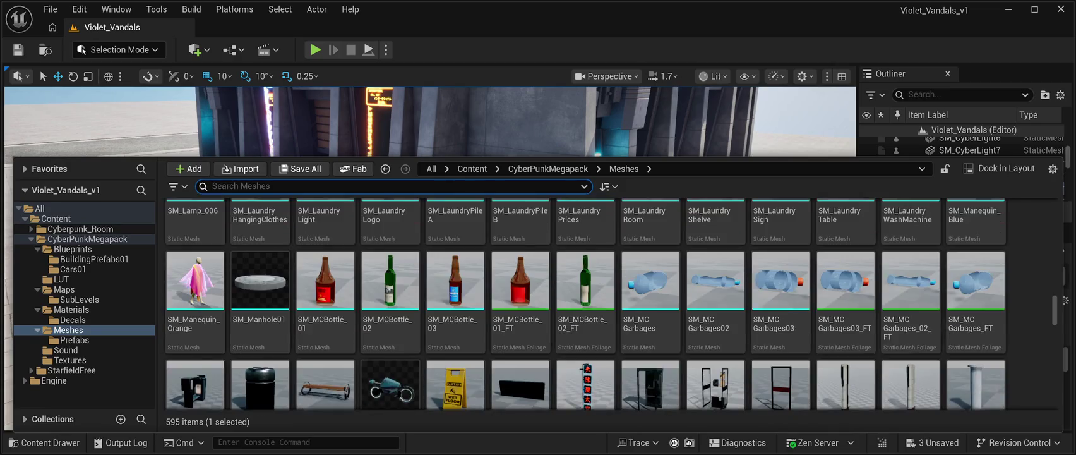
{"action": "scroll", "coordinate": [780, 297], "scroll_direction": "down", "scroll_amount": 3}
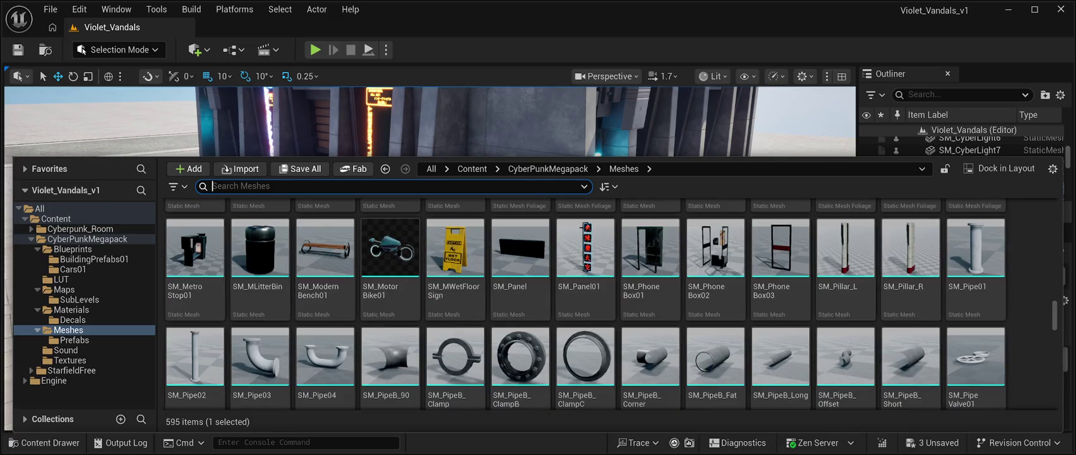
{"action": "scroll", "coordinate": [845, 284], "scroll_direction": "up", "scroll_amount": 3}
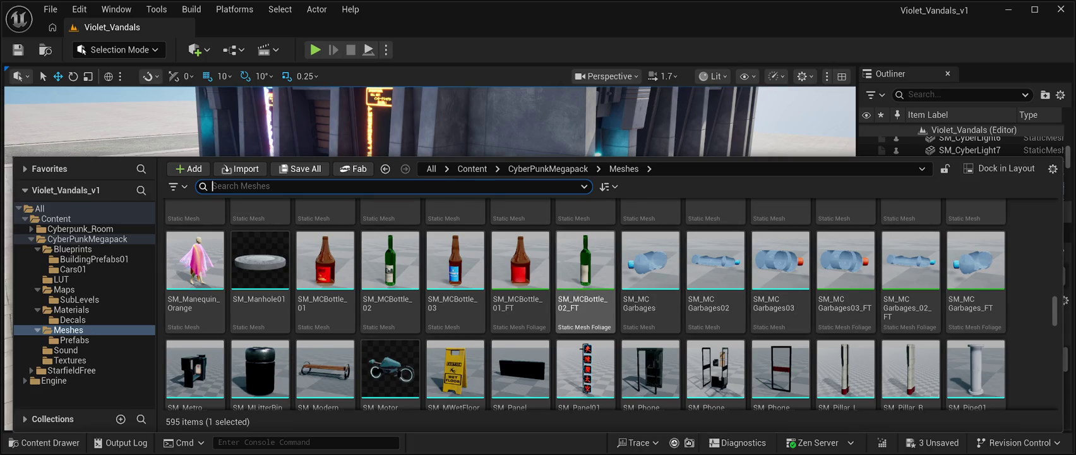
{"action": "mouse_move", "coordinate": [390, 259]}
{"action": "left_mouse_down"}
{"action": "mouse_move", "coordinate": [404, 209]}
{"action": "mouse_move", "coordinate": [512, 246]}
{"action": "mouse_move", "coordinate": [548, 304]}
{"action": "left_mouse_up"}
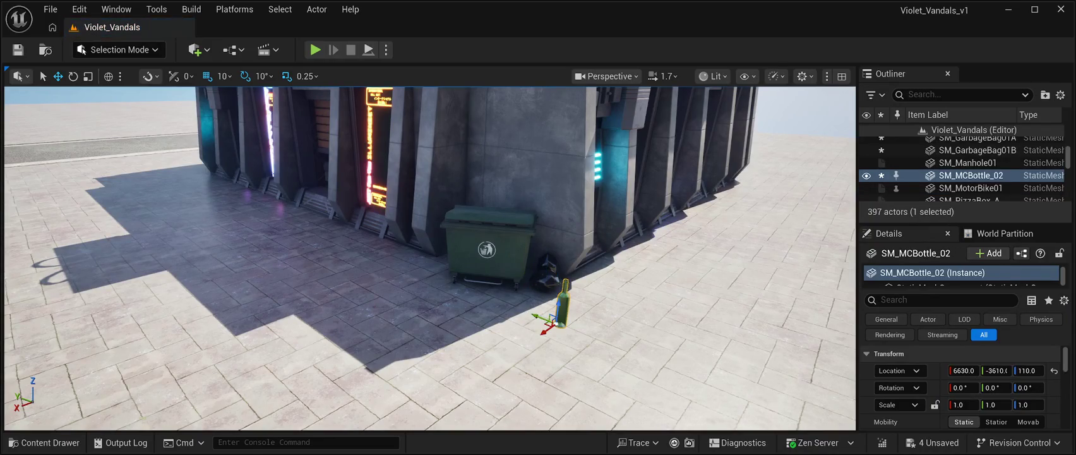
Step: Tip the bottle -90° on X onto its side and slide it beside the dumpster
{"action": "key", "text": "e"}
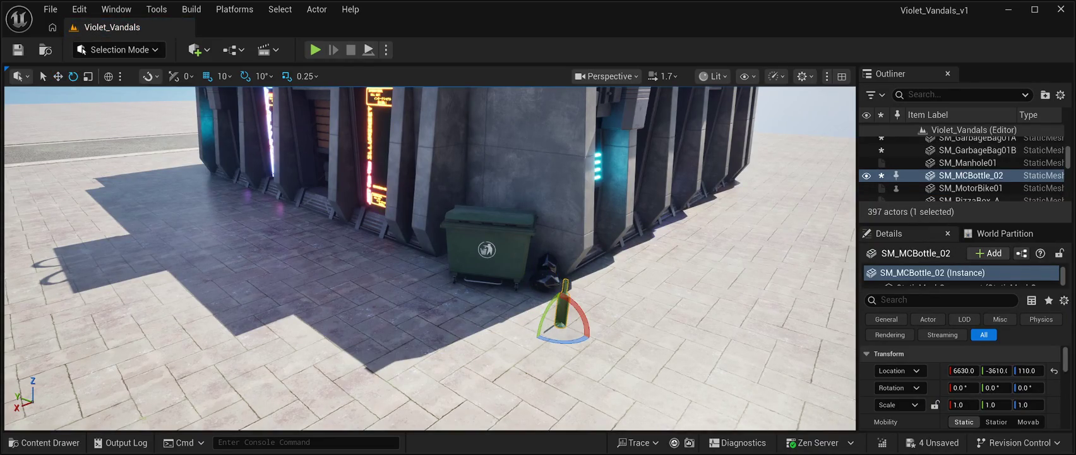
{"action": "left_click_drag", "start_coordinate": [583, 316], "coordinate": [586, 333]}
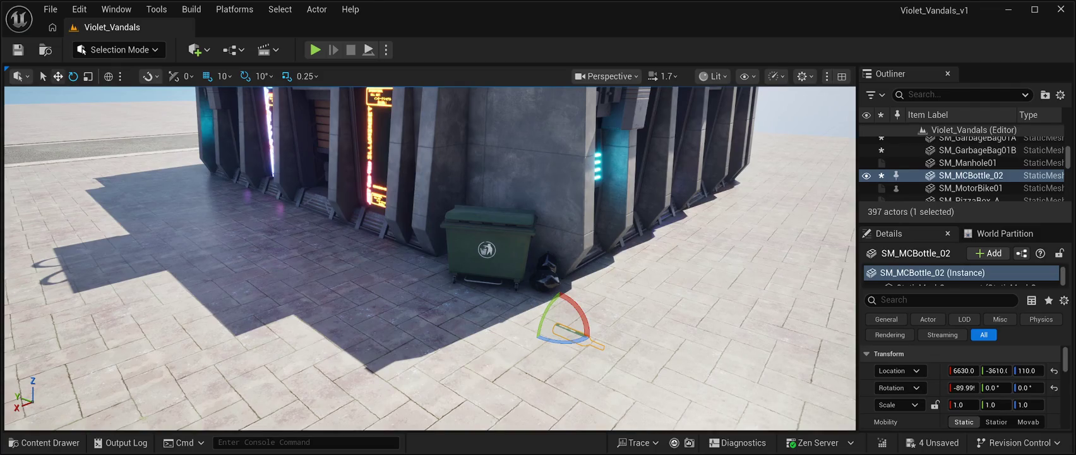
{"action": "key", "text": "w"}
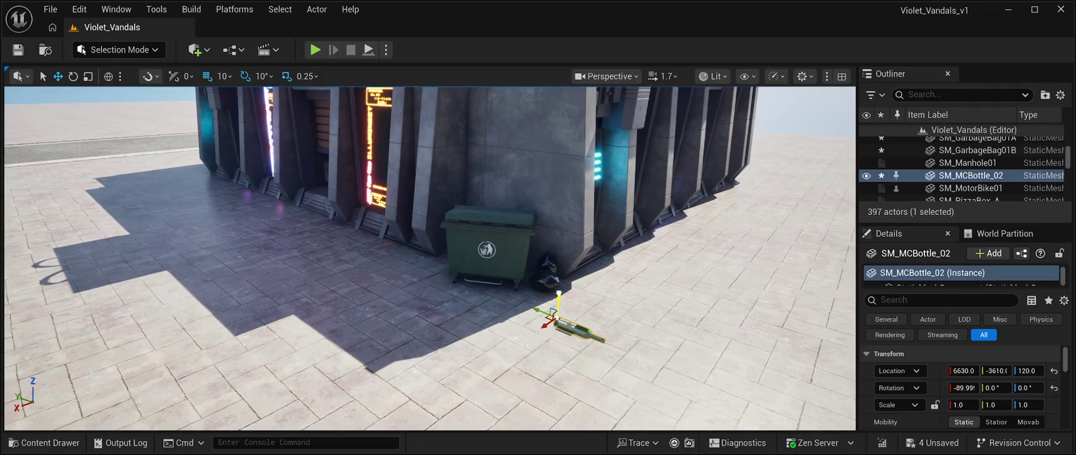
{"action": "scroll", "coordinate": [480, 315], "scroll_direction": "up", "scroll_amount": 4}
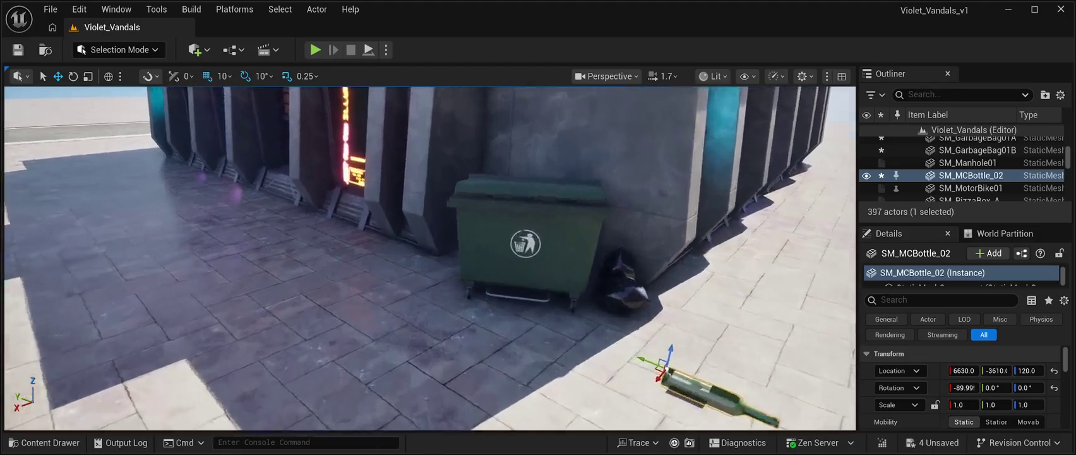
{"action": "mouse_move", "coordinate": [622, 288]}
{"action": "left_mouse_down"}
{"action": "mouse_move", "coordinate": [537, 252]}
{"action": "mouse_move", "coordinate": [341, 226]}
{"action": "left_mouse_up"}
{"action": "left_click_drag", "start_coordinate": [442, 284], "coordinate": [505, 253]}
{"action": "left_click_drag", "start_coordinate": [265, 253], "coordinate": [263, 245]}
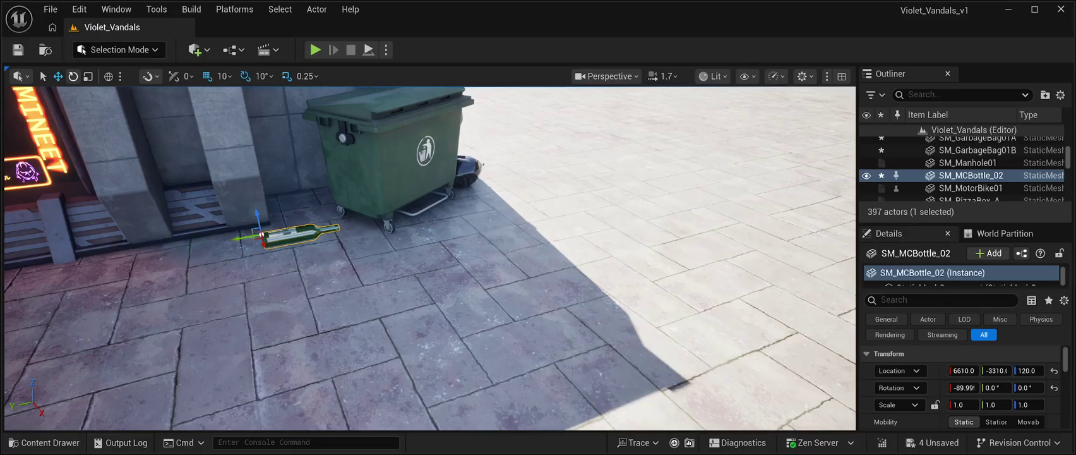
Step: Turn the bottle -50° around Z, raise it to Z 123, and save the level
{"action": "mouse_move", "coordinate": [278, 249]}
{"action": "left_mouse_down"}
{"action": "mouse_move", "coordinate": [229, 244]}
{"action": "mouse_move", "coordinate": [228, 208]}
{"action": "left_mouse_up"}
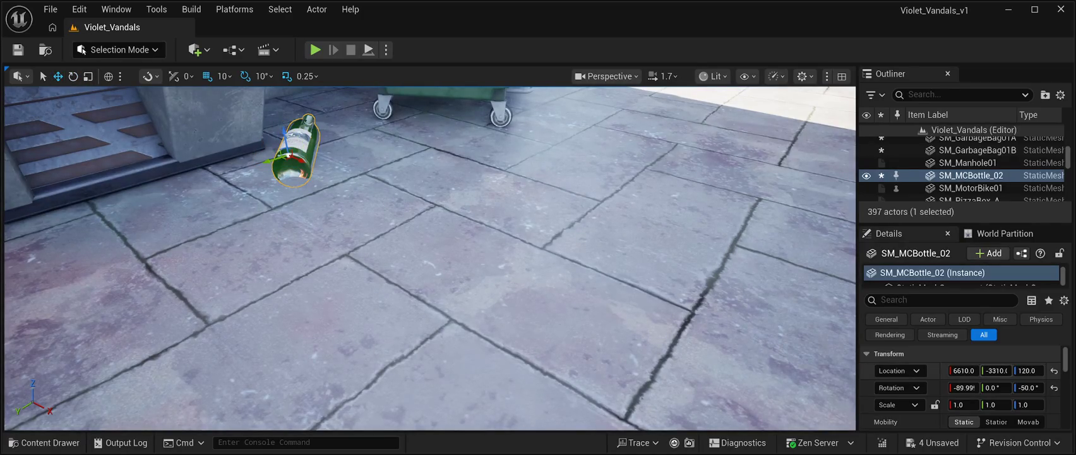
{"action": "left_click_drag", "start_coordinate": [1028, 370], "coordinate": [1031, 370]}
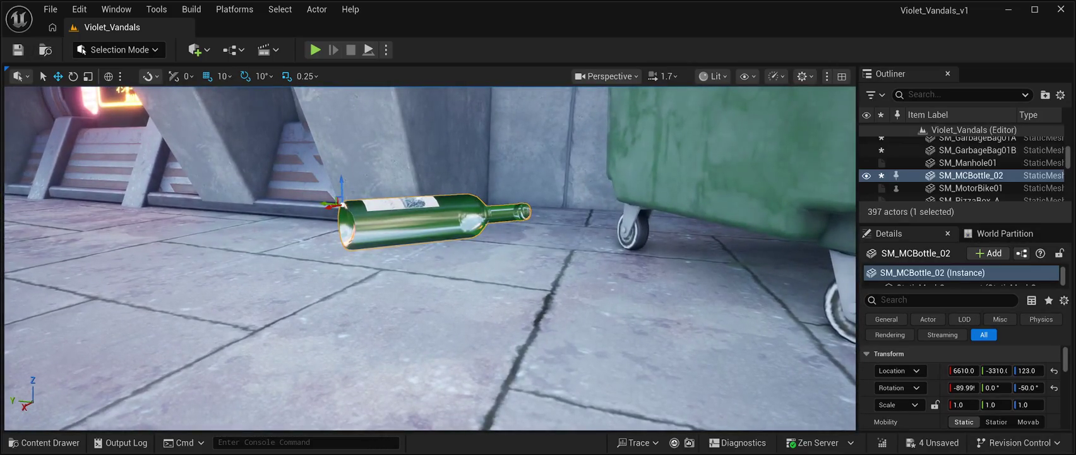
{"action": "key", "text": "ctrl+s"}
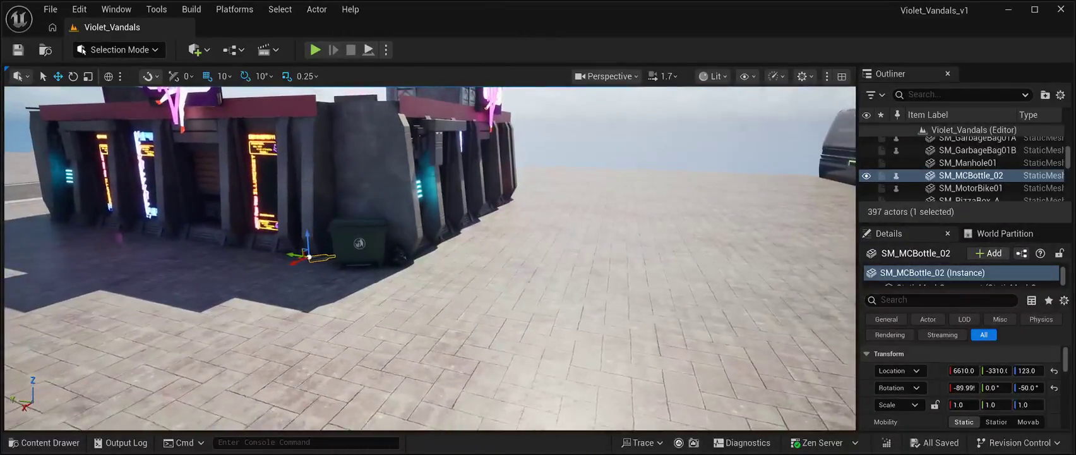
{"action": "key", "text": "ctrl+b"}
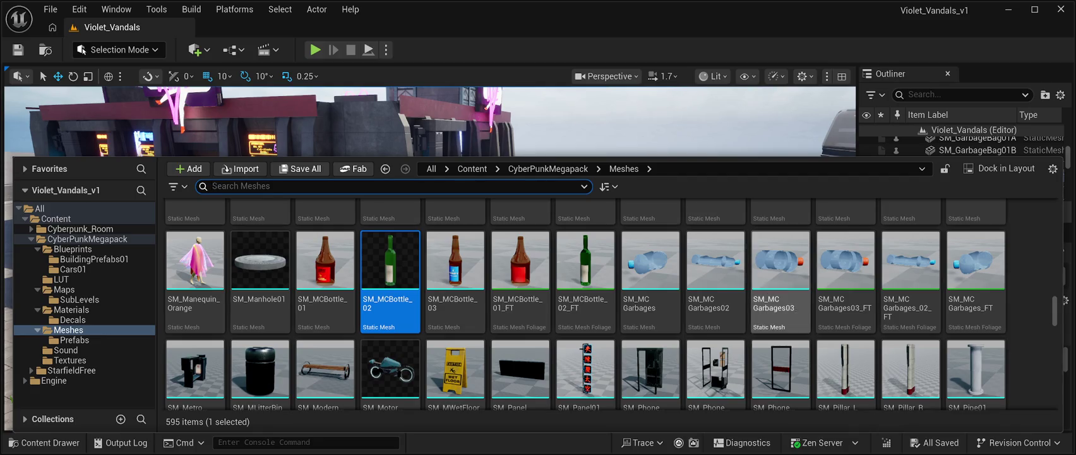
Step: Scroll up to the SM_Bin row and drag the blue SM_Bin_003 into the level beside the wall
{"action": "scroll", "coordinate": [780, 265], "scroll_direction": "down", "scroll_amount": 1}
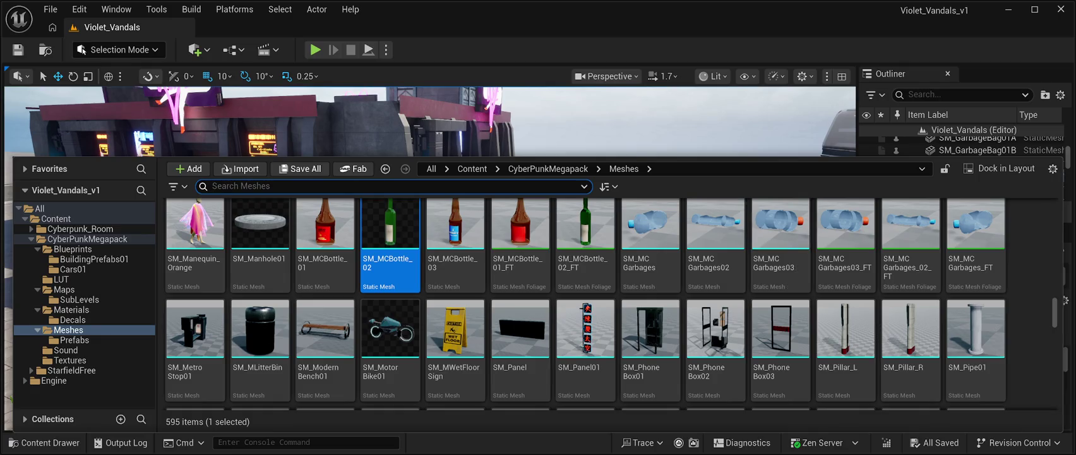
{"action": "scroll", "coordinate": [780, 265], "scroll_direction": "up", "scroll_amount": 1}
{"action": "scroll", "coordinate": [716, 329], "scroll_direction": "up", "scroll_amount": 2}
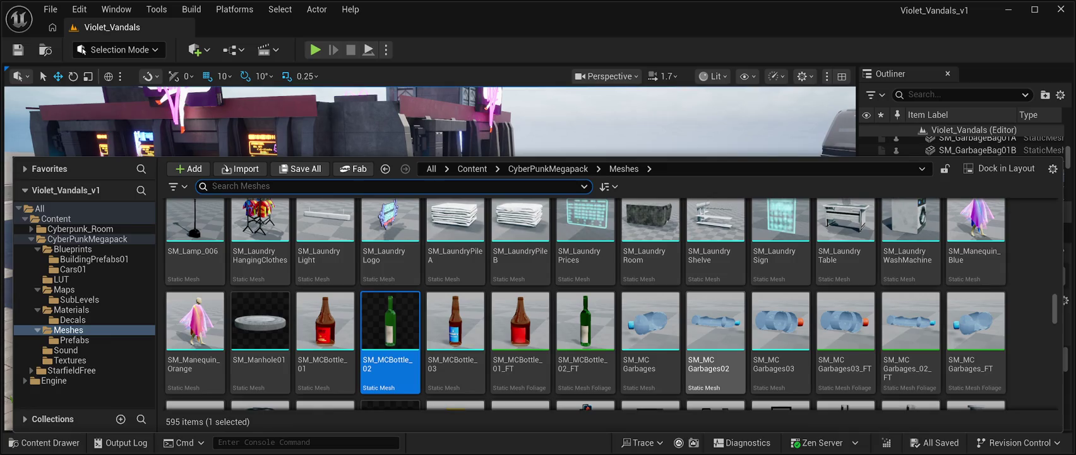
{"action": "scroll", "coordinate": [715, 328], "scroll_direction": "up", "scroll_amount": 2}
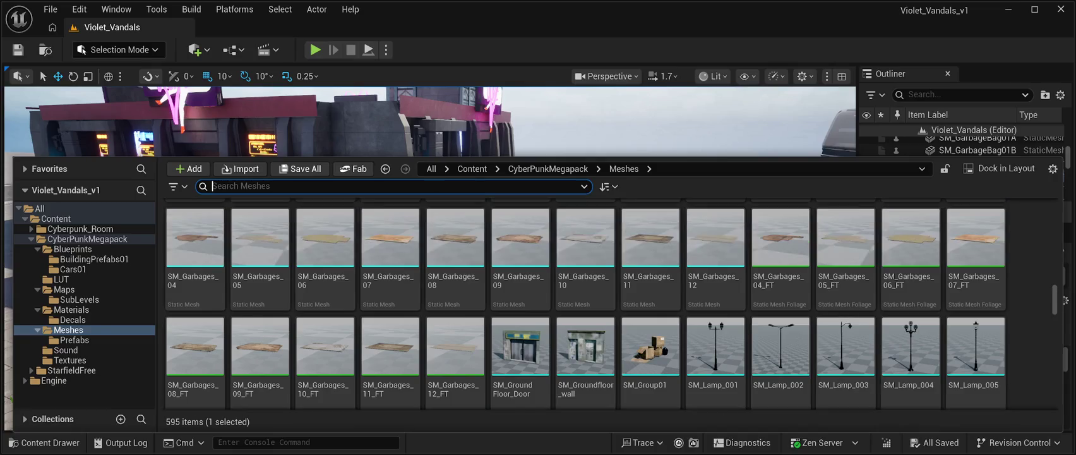
{"action": "scroll", "coordinate": [584, 303], "scroll_direction": "up", "scroll_amount": 1}
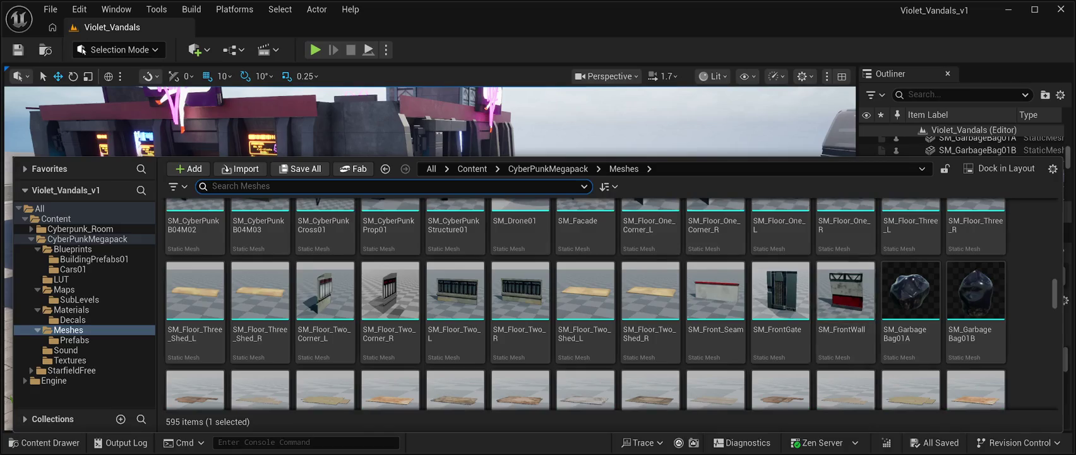
{"action": "scroll", "coordinate": [780, 303], "scroll_direction": "up", "scroll_amount": 9}
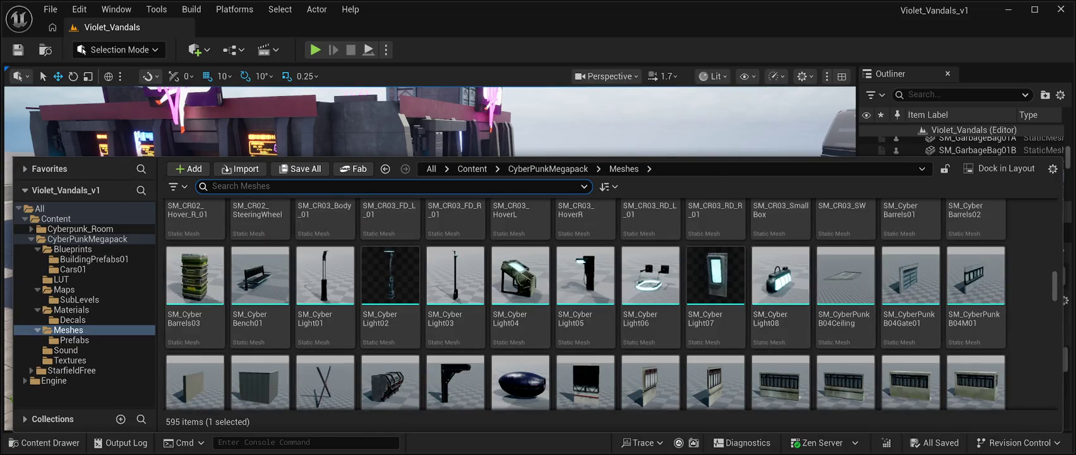
{"action": "scroll", "coordinate": [780, 290], "scroll_direction": "up", "scroll_amount": 18}
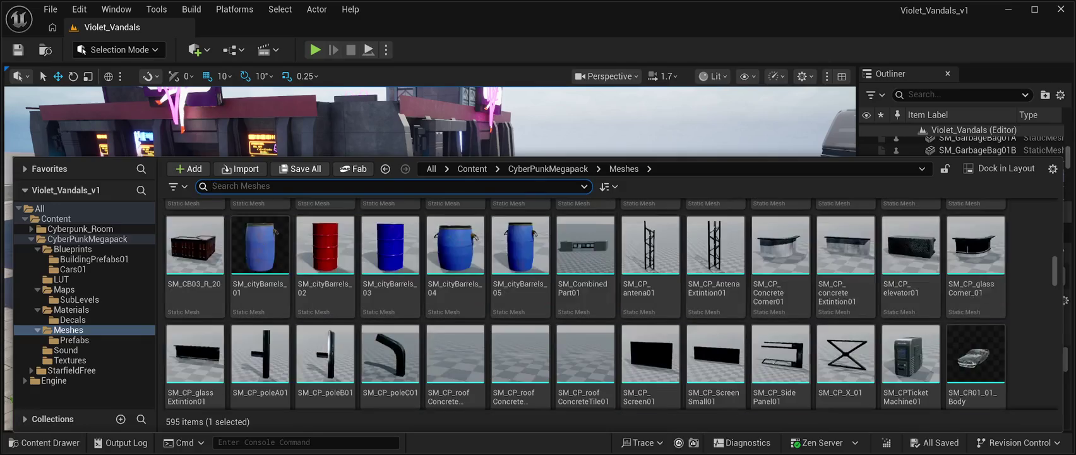
{"action": "scroll", "coordinate": [780, 291], "scroll_direction": "up", "scroll_amount": 9}
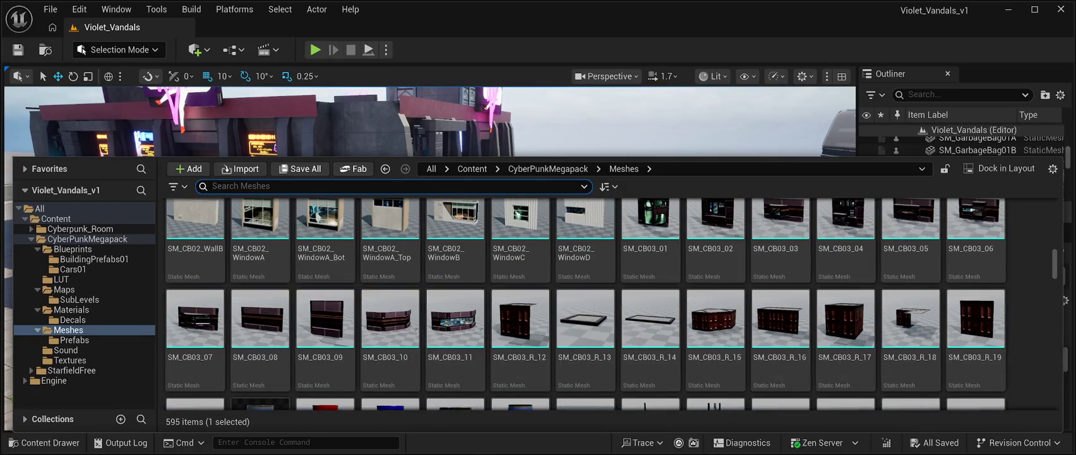
{"action": "scroll", "coordinate": [780, 303], "scroll_direction": "up", "scroll_amount": 10}
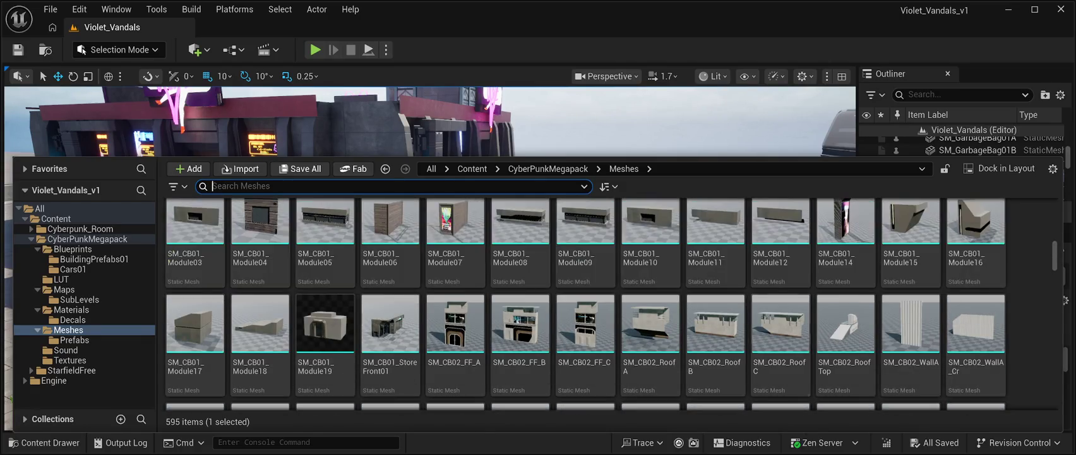
{"action": "scroll", "coordinate": [781, 303], "scroll_direction": "up", "scroll_amount": 9}
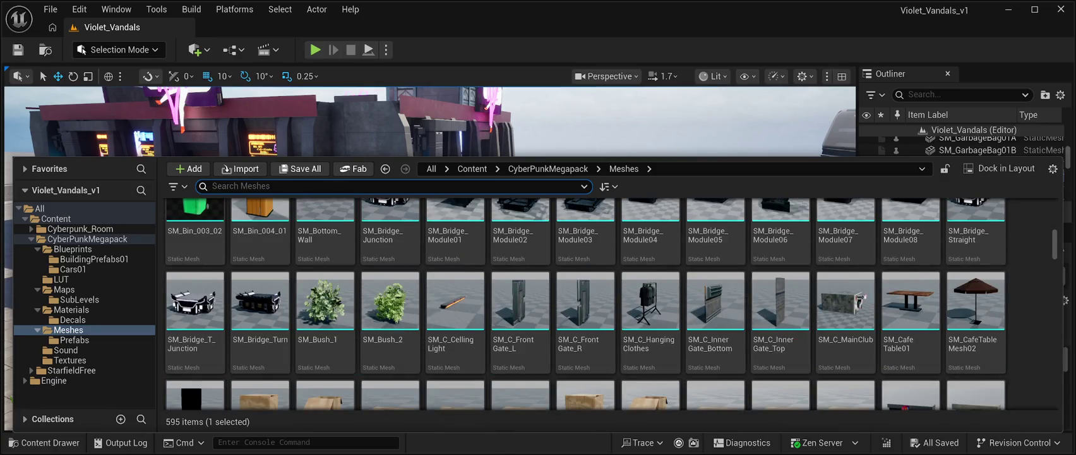
{"action": "scroll", "coordinate": [781, 253], "scroll_direction": "up", "scroll_amount": 9}
{"action": "scroll", "coordinate": [781, 253], "scroll_direction": "up", "scroll_amount": 5}
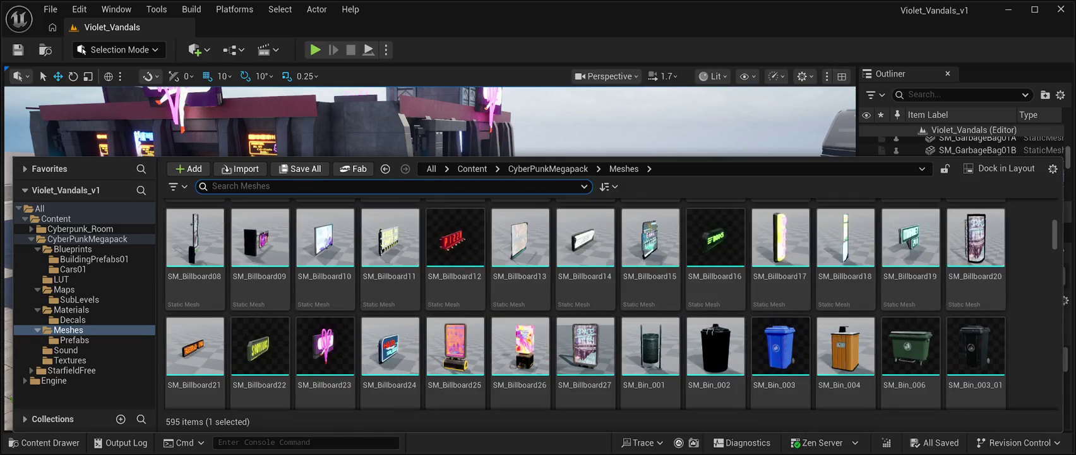
{"action": "scroll", "coordinate": [781, 304], "scroll_direction": "down", "scroll_amount": 2}
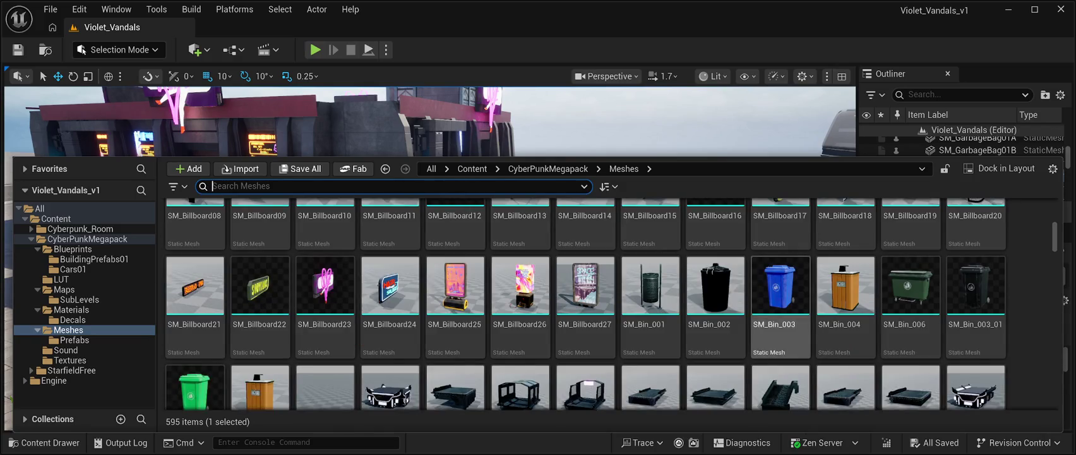
{"action": "left_click", "coordinate": [780, 287]}
{"action": "mouse_move", "coordinate": [780, 287]}
{"action": "left_mouse_down"}
{"action": "mouse_move", "coordinate": [696, 158]}
{"action": "mouse_move", "coordinate": [533, 259]}
{"action": "mouse_move", "coordinate": [389, 269]}
{"action": "mouse_move", "coordinate": [402, 278]}
{"action": "mouse_move", "coordinate": [420, 265]}
{"action": "mouse_move", "coordinate": [424, 275]}
{"action": "mouse_move", "coordinate": [398, 283]}
{"action": "mouse_move", "coordinate": [436, 277]}
{"action": "left_mouse_up"}
Step: Settle the blue bin at 6530, -3590, 110 beside the dumpster and save the level
{"action": "left_click", "coordinate": [73, 76]}
{"action": "key", "text": "f"}
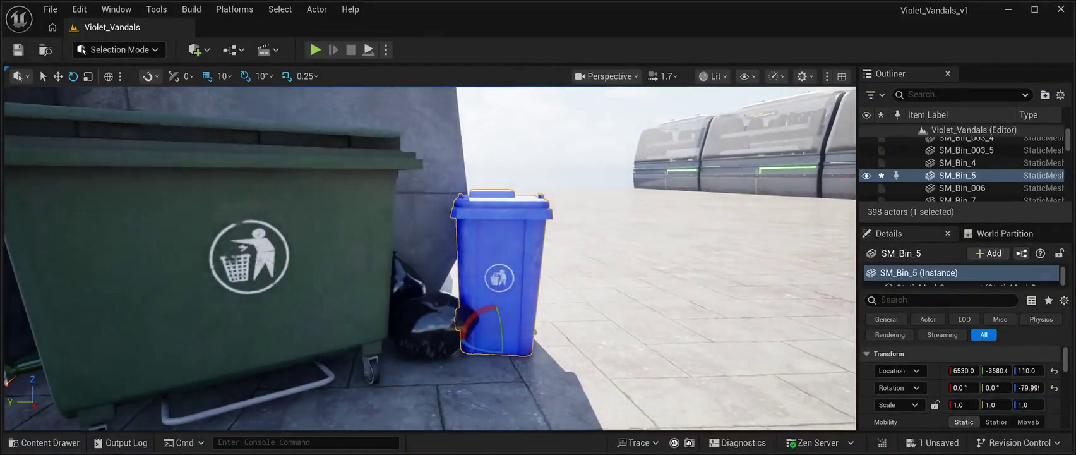
{"action": "key", "text": "w"}
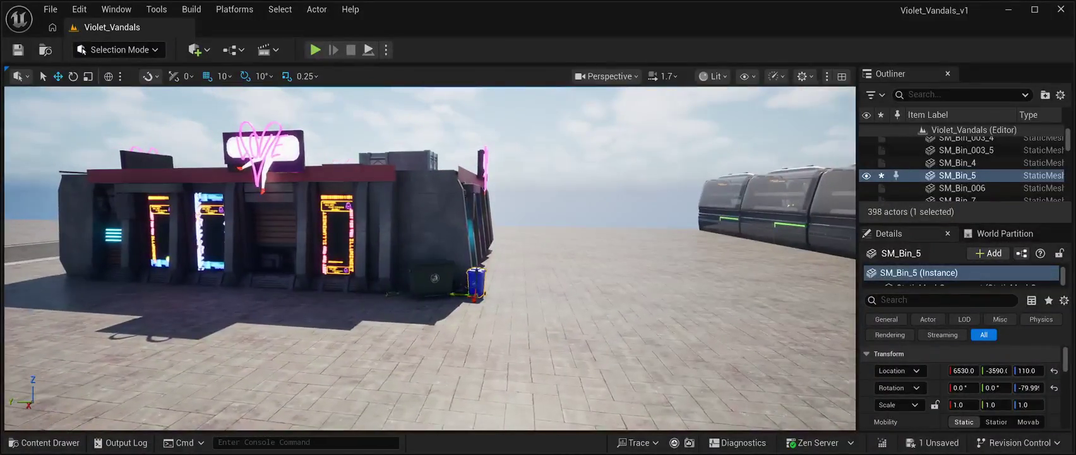
{"action": "left_click", "coordinate": [18, 49]}
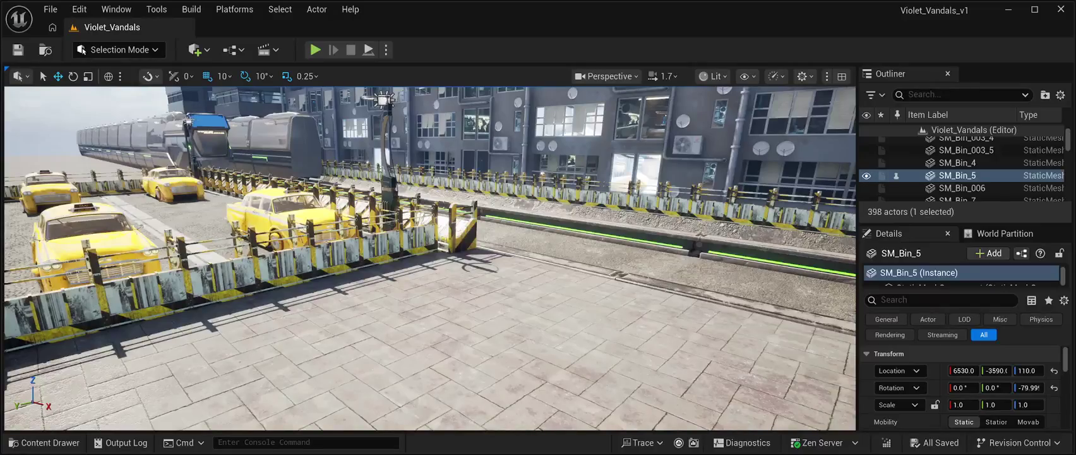
{"action": "key", "text": "ctrl+space"}
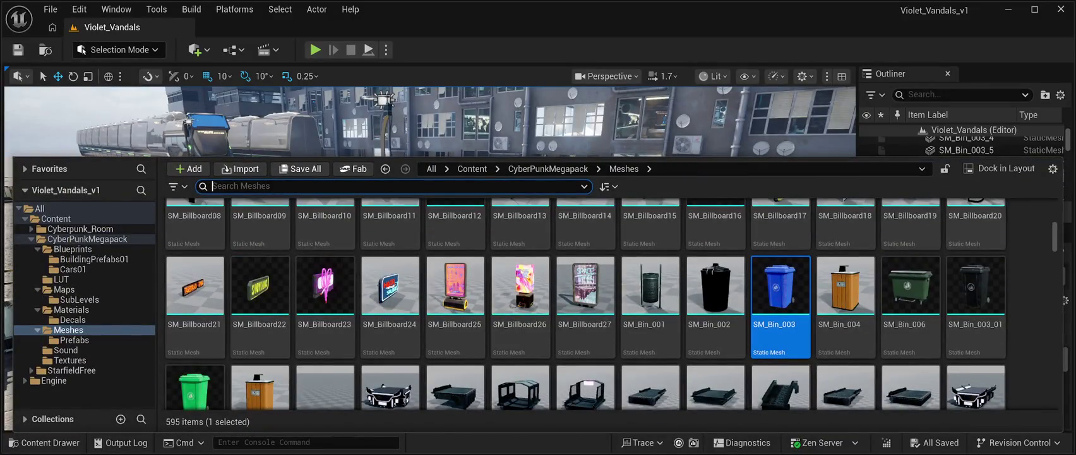
{"action": "scroll", "coordinate": [607, 303], "scroll_direction": "down", "scroll_amount": 20}
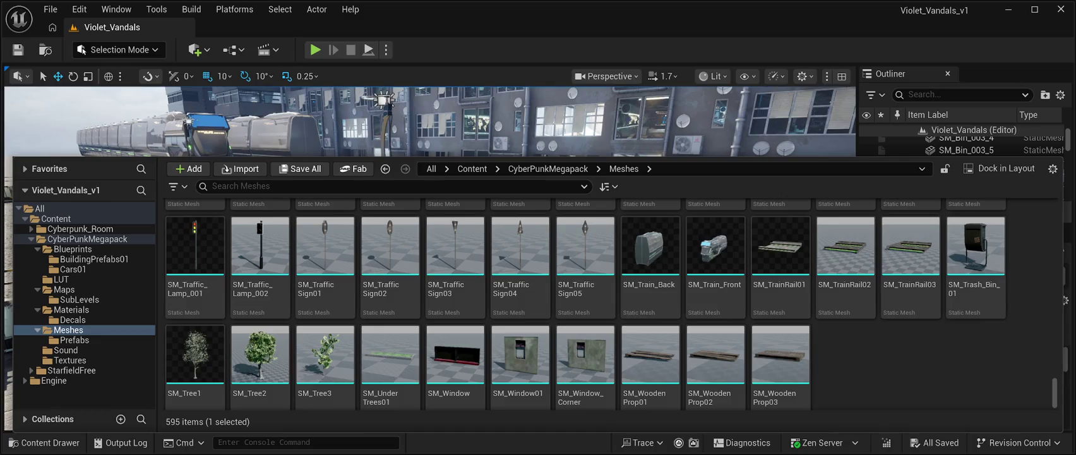
{"action": "scroll", "coordinate": [606, 303], "scroll_direction": "up", "scroll_amount": 5}
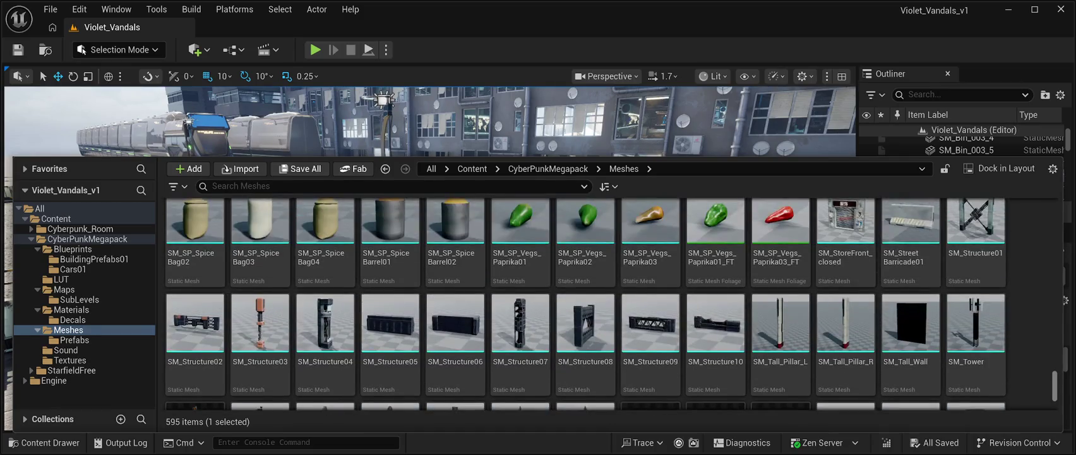
{"action": "scroll", "coordinate": [606, 303], "scroll_direction": "down", "scroll_amount": 3}
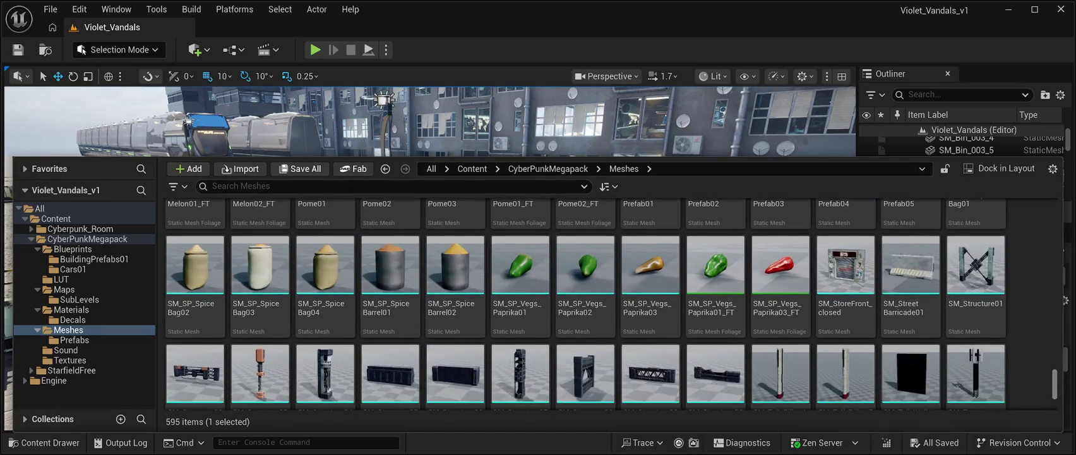
{"action": "scroll", "coordinate": [606, 303], "scroll_direction": "up", "scroll_amount": 3}
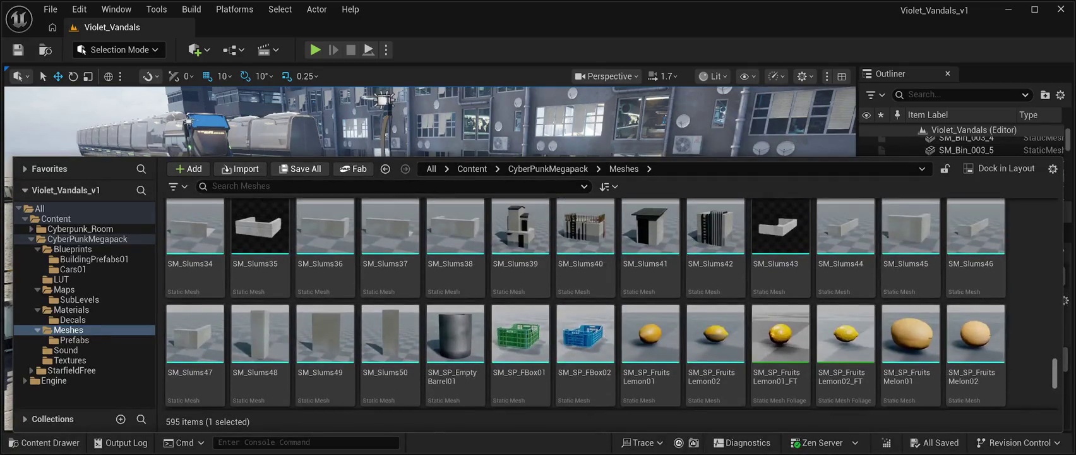
{"action": "scroll", "coordinate": [585, 305], "scroll_direction": "up", "scroll_amount": 5}
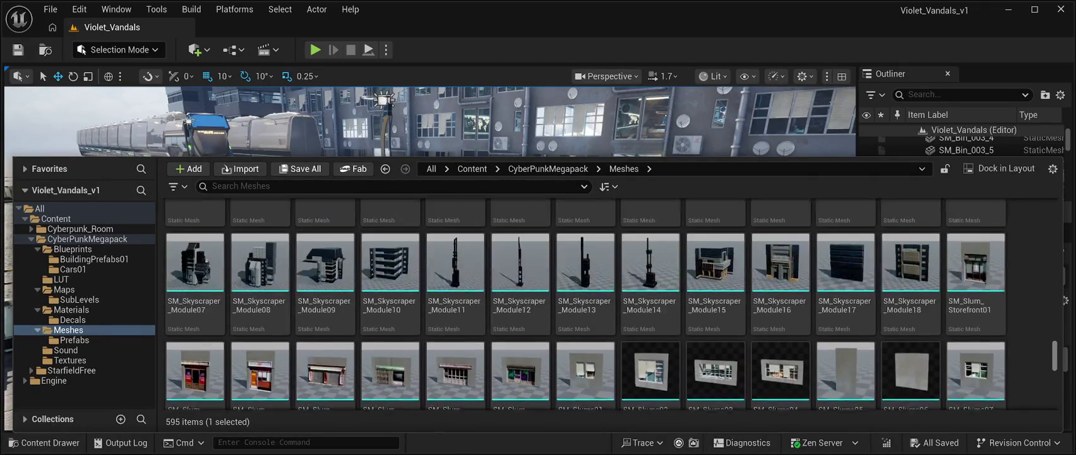
{"action": "scroll", "coordinate": [584, 304], "scroll_direction": "up", "scroll_amount": 5}
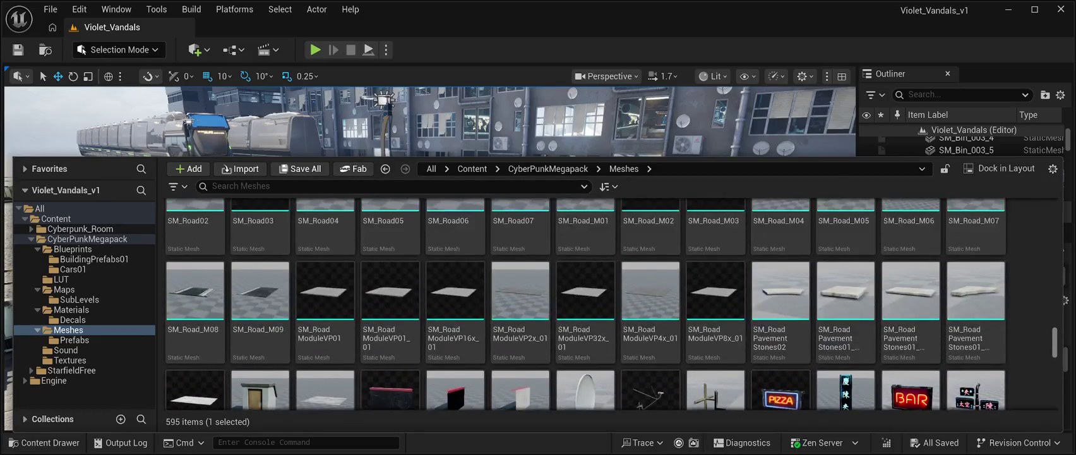
{"action": "scroll", "coordinate": [611, 304], "scroll_direction": "up", "scroll_amount": 5}
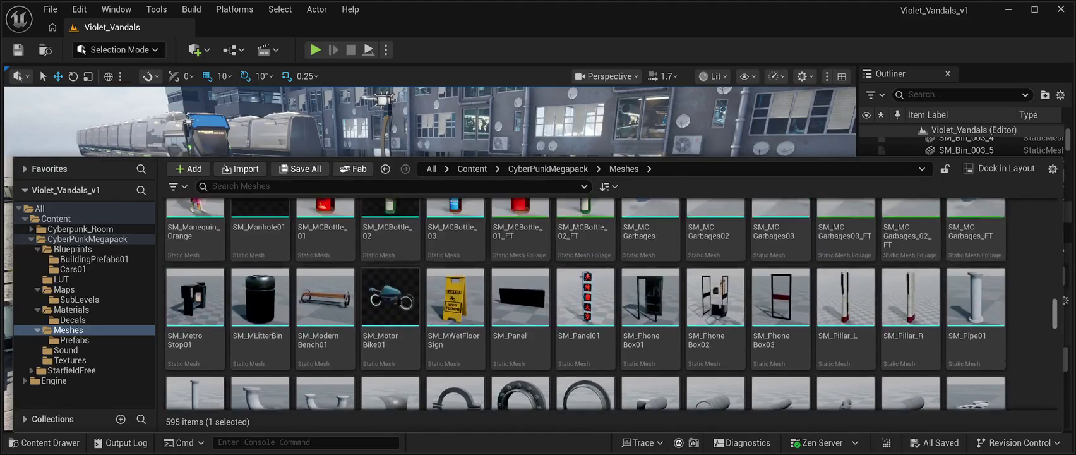
{"action": "scroll", "coordinate": [611, 304], "scroll_direction": "down", "scroll_amount": 3}
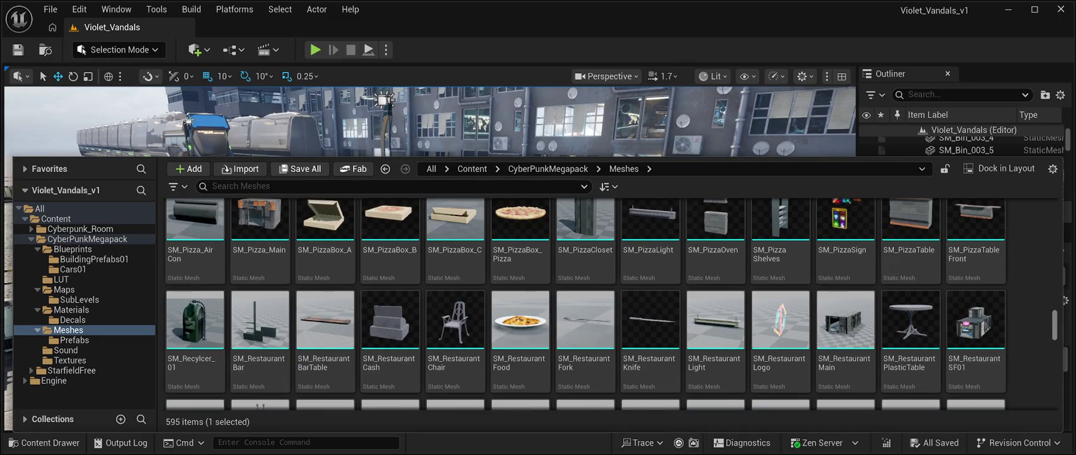
{"action": "scroll", "coordinate": [612, 304], "scroll_direction": "down", "scroll_amount": 2}
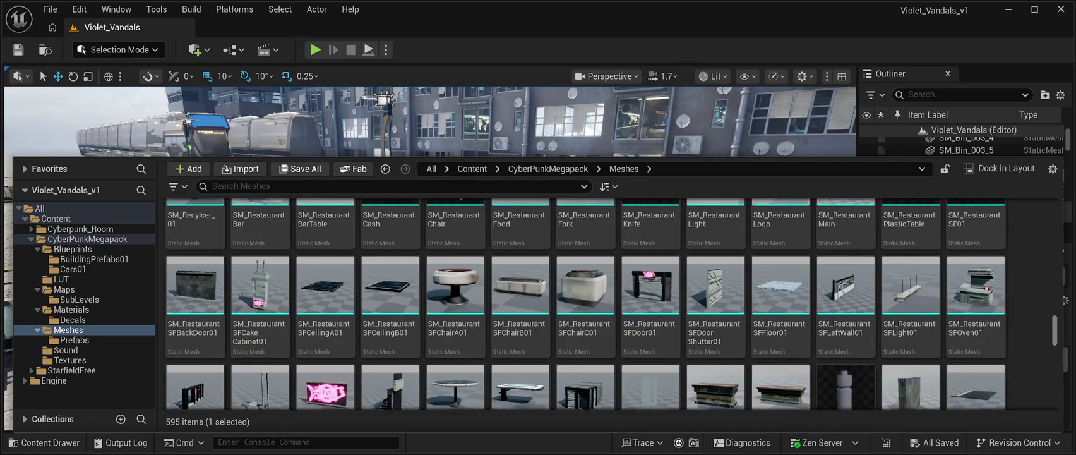
{"action": "scroll", "coordinate": [611, 304], "scroll_direction": "up", "scroll_amount": 8}
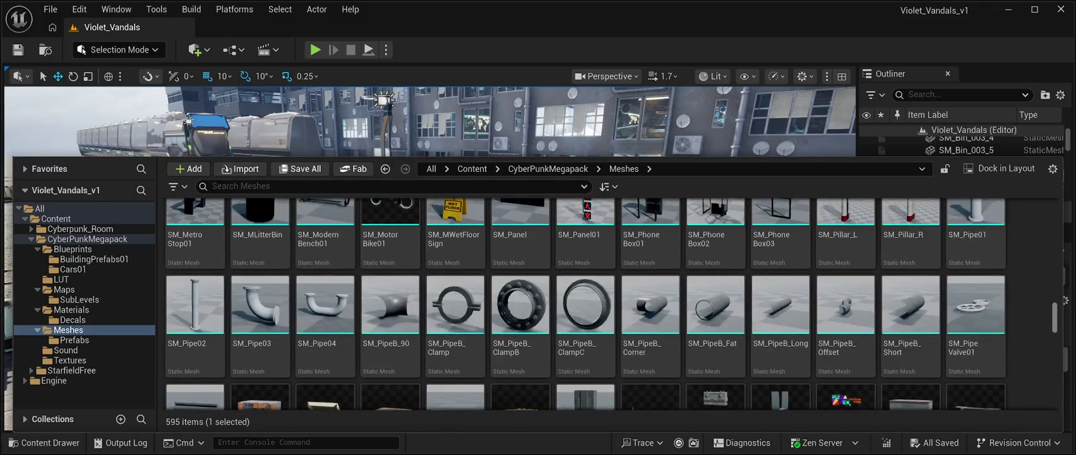
{"action": "scroll", "coordinate": [586, 304], "scroll_direction": "up", "scroll_amount": 10}
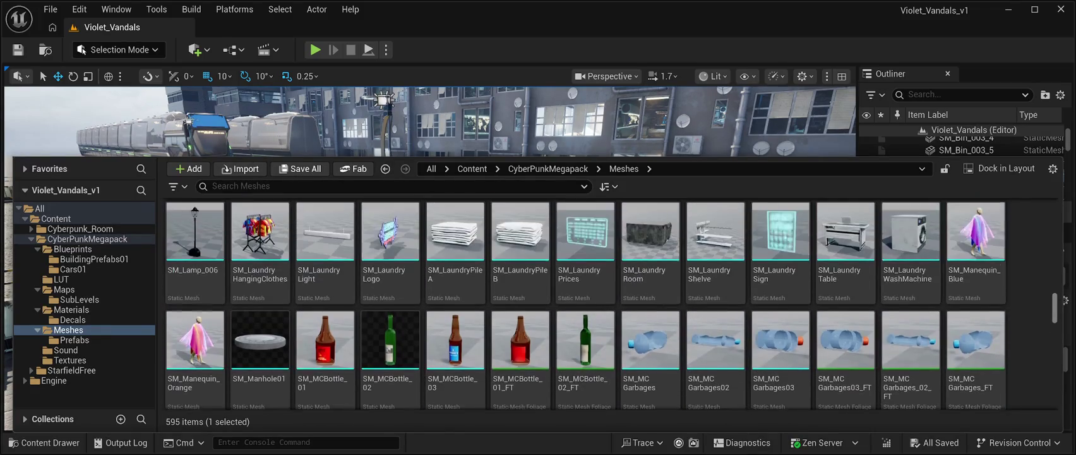
{"action": "scroll", "coordinate": [586, 303], "scroll_direction": "up", "scroll_amount": 6}
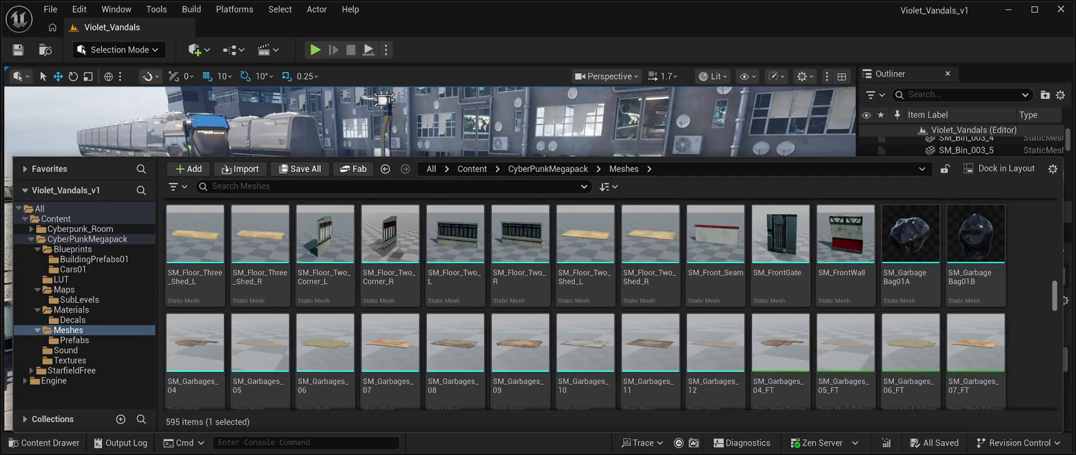
{"action": "scroll", "coordinate": [611, 303], "scroll_direction": "up", "scroll_amount": 3}
{"action": "scroll", "coordinate": [611, 304], "scroll_direction": "down", "scroll_amount": 4}
{"action": "scroll", "coordinate": [586, 303], "scroll_direction": "down", "scroll_amount": 3}
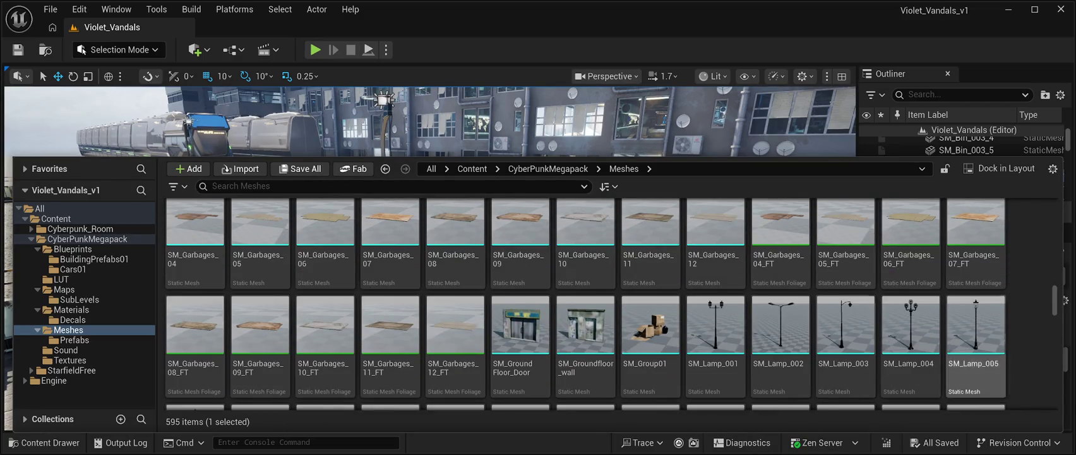
Step: Place SM_Group01 boxes on the pavement by the barrier at Z 120 and start a play test
{"action": "mouse_move", "coordinate": [650, 325]}
{"action": "left_mouse_down"}
{"action": "mouse_move", "coordinate": [638, 322]}
{"action": "mouse_move", "coordinate": [638, 218]}
{"action": "mouse_move", "coordinate": [565, 243]}
{"action": "mouse_move", "coordinate": [404, 253]}
{"action": "mouse_move", "coordinate": [442, 253]}
{"action": "mouse_move", "coordinate": [455, 189]}
{"action": "left_mouse_up"}
{"action": "key", "text": "f"}
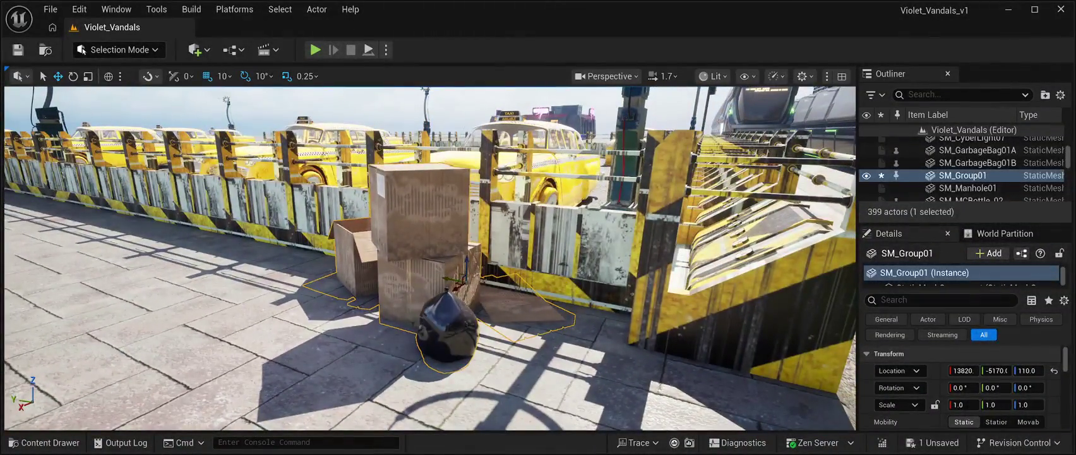
{"action": "mouse_move", "coordinate": [465, 277]}
{"action": "left_mouse_down"}
{"action": "mouse_move", "coordinate": [425, 311]}
{"action": "mouse_move", "coordinate": [475, 296]}
{"action": "mouse_move", "coordinate": [504, 325]}
{"action": "left_mouse_up"}
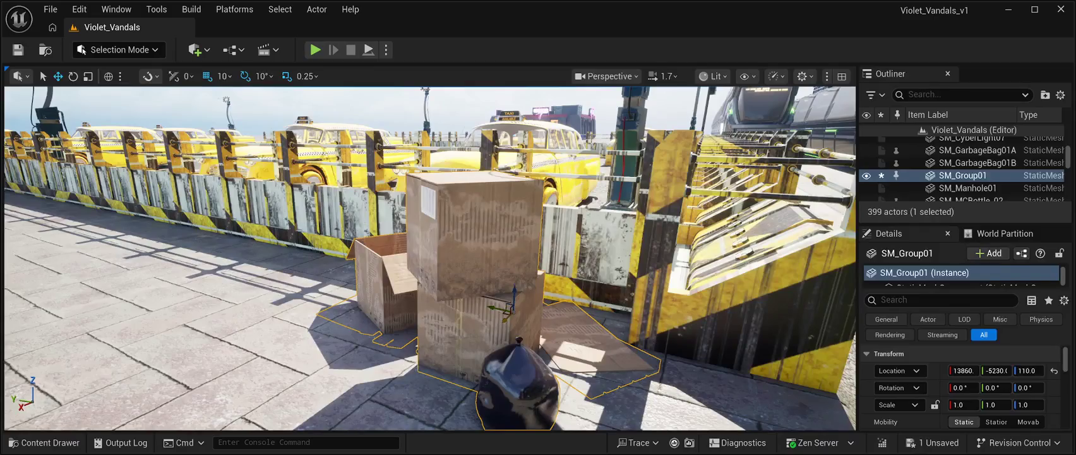
{"action": "mouse_move", "coordinate": [515, 292]}
{"action": "left_mouse_down"}
{"action": "mouse_move", "coordinate": [549, 214]}
{"action": "mouse_move", "coordinate": [530, 221]}
{"action": "left_mouse_up"}
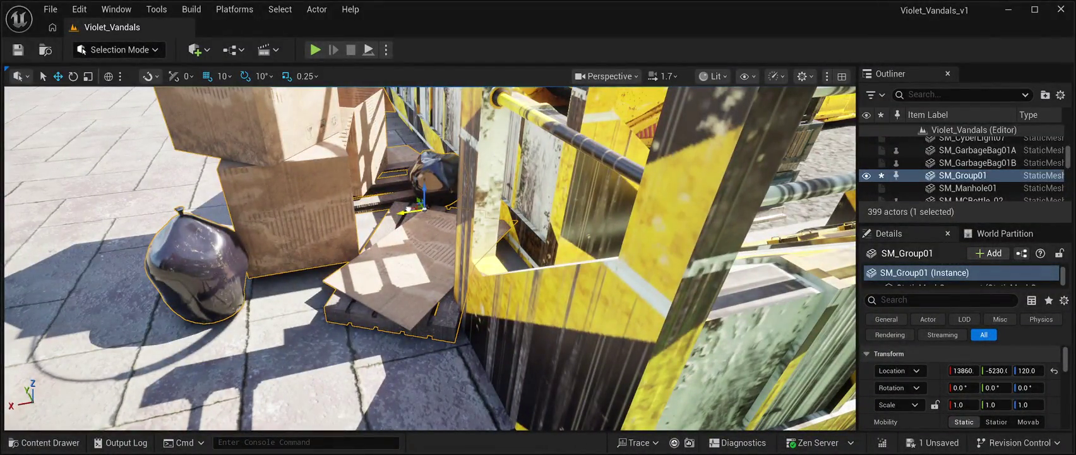
{"action": "mouse_move", "coordinate": [530, 221]}
{"action": "left_mouse_down"}
{"action": "mouse_move", "coordinate": [505, 269]}
{"action": "mouse_move", "coordinate": [490, 275]}
{"action": "left_mouse_up"}
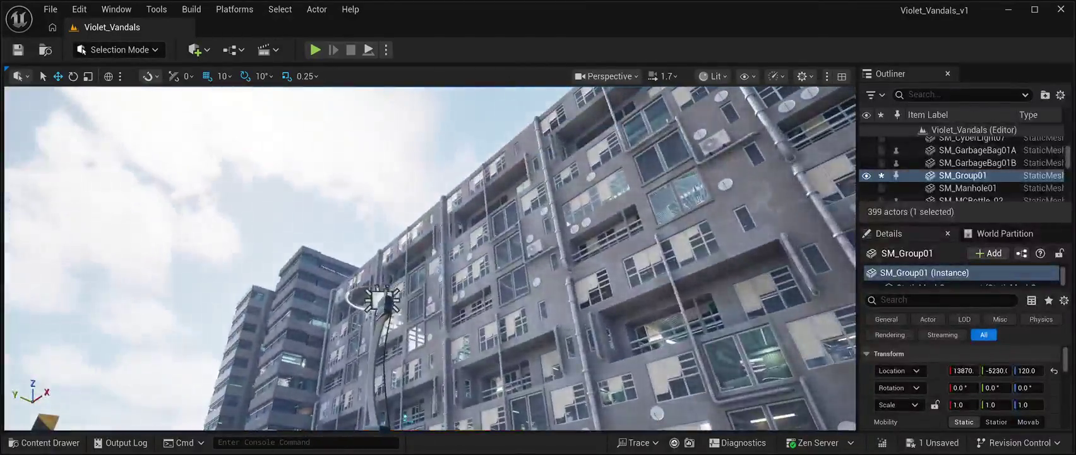
{"action": "left_click", "coordinate": [158, 158]}
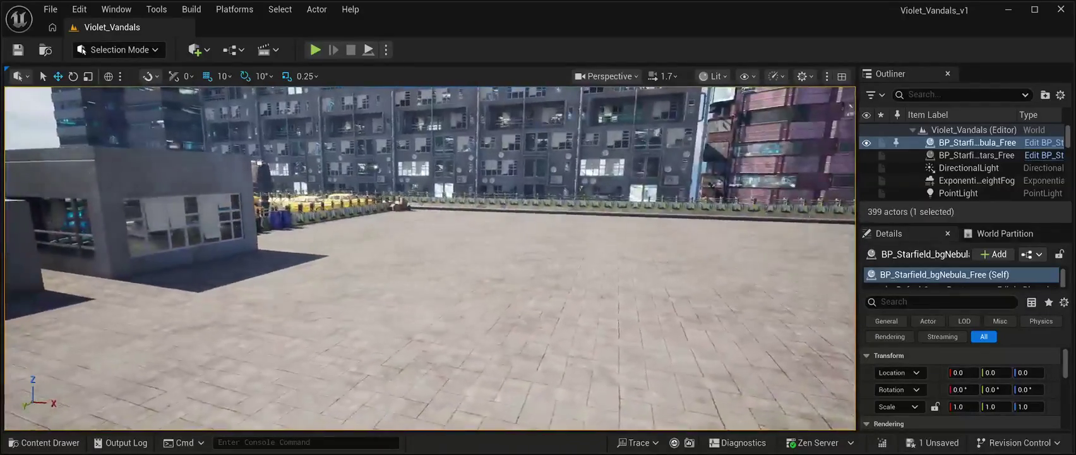
{"action": "key", "text": "alt+p"}
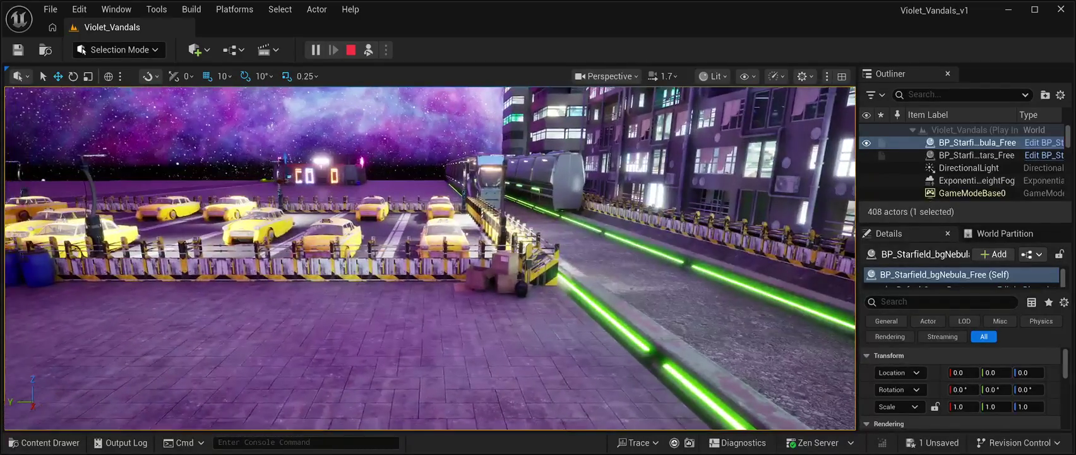
{"action": "left_click", "coordinate": [496, 277]}
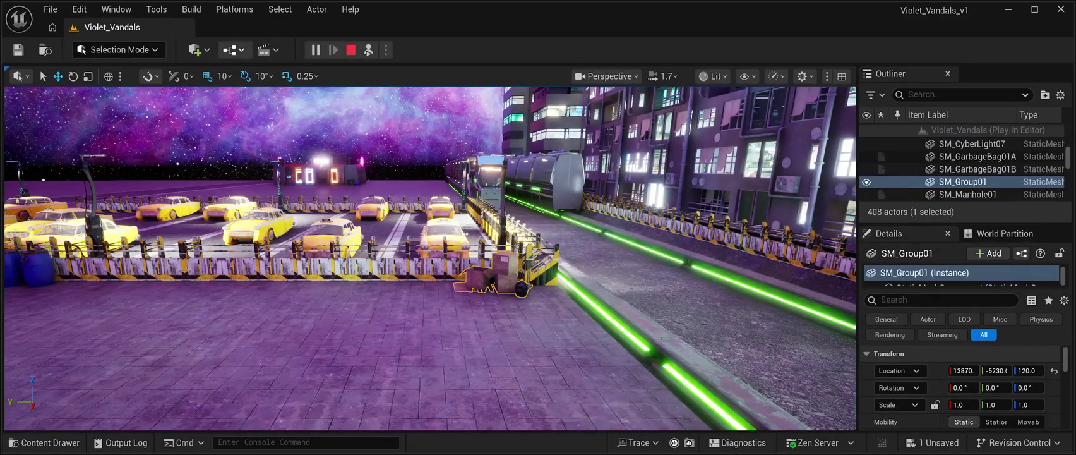
{"action": "key", "text": "Escape"}
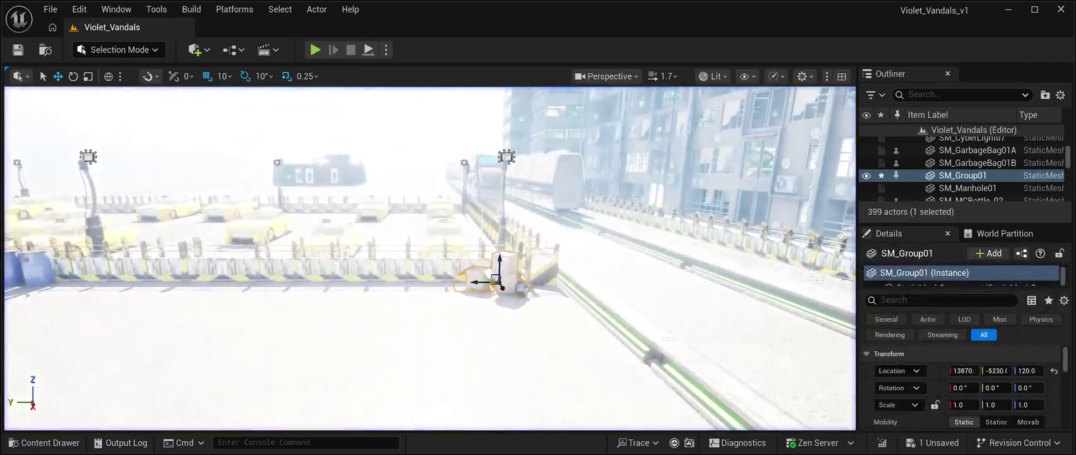
Step: Set the boxes' Location Y to -4000, nudge them toward the blue barrels, and play-test
{"action": "type", "text": "-4000"}
{"action": "key", "text": "Return"}
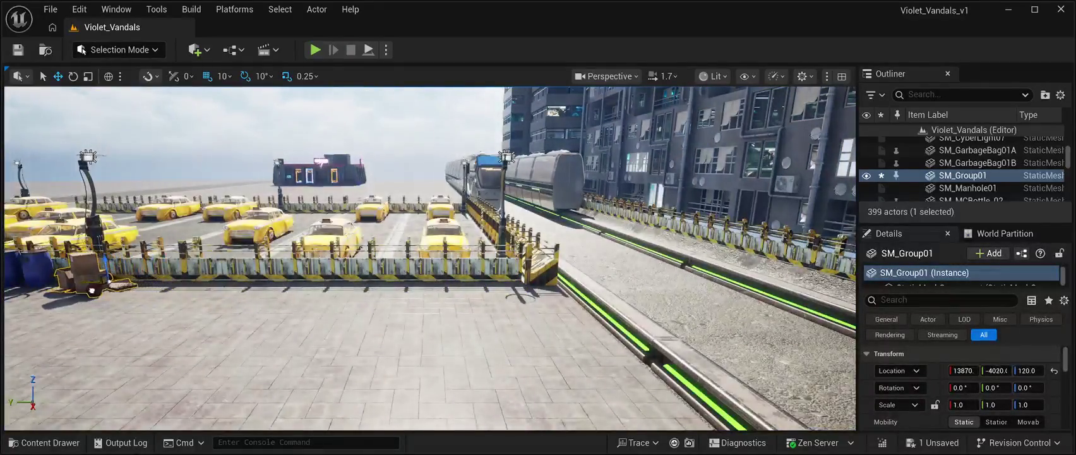
{"action": "key", "text": "f"}
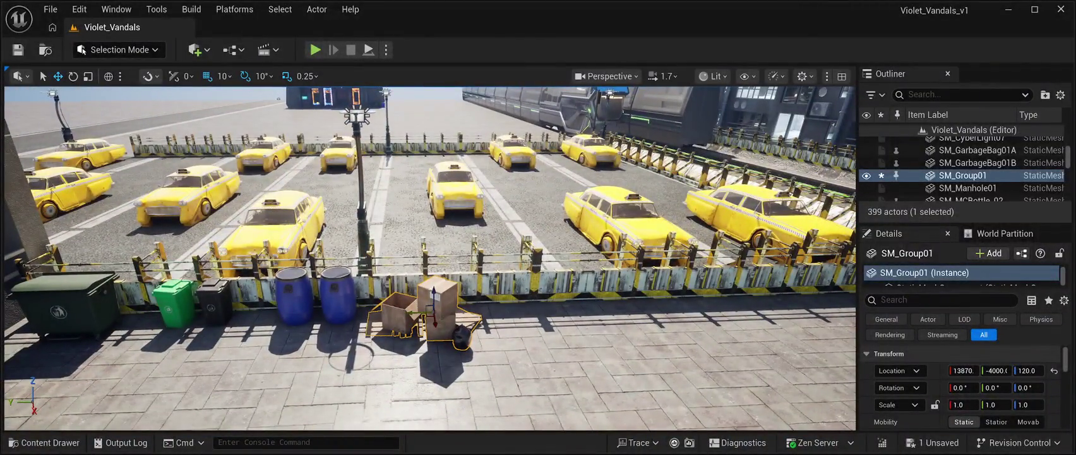
{"action": "left_click_drag", "start_coordinate": [411, 312], "coordinate": [406, 311]}
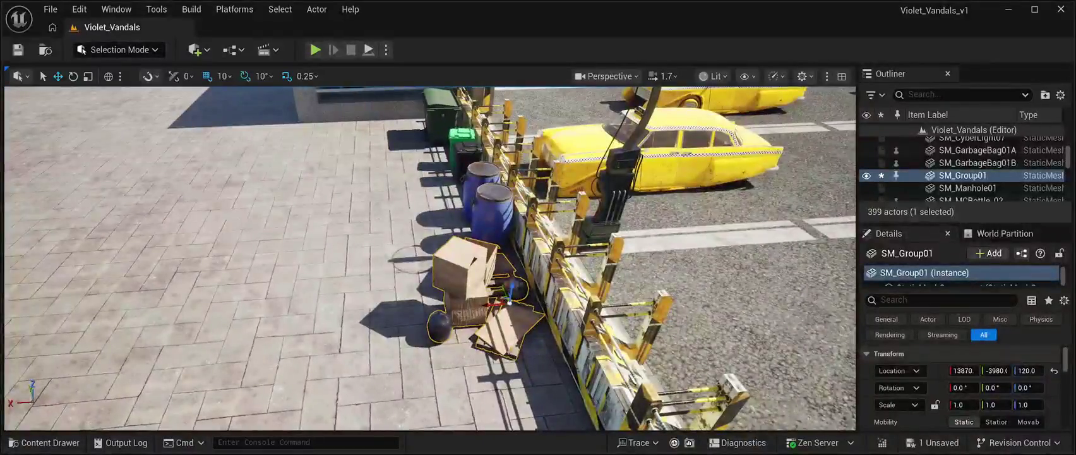
{"action": "key", "text": "alt+p"}
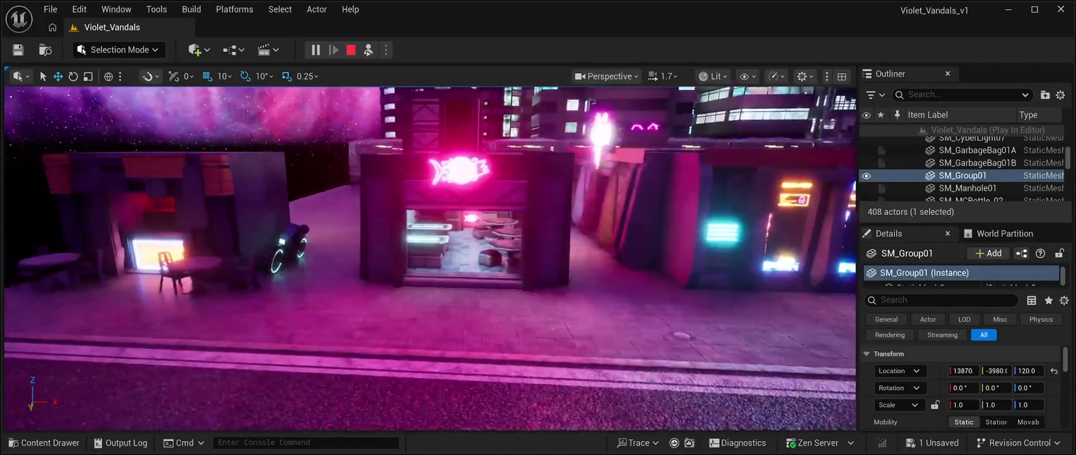
Step: End the play session, save the Violet_Vandals level, and bring back the CyberPunkMegapack Meshes browser
{"action": "key", "text": "Escape"}
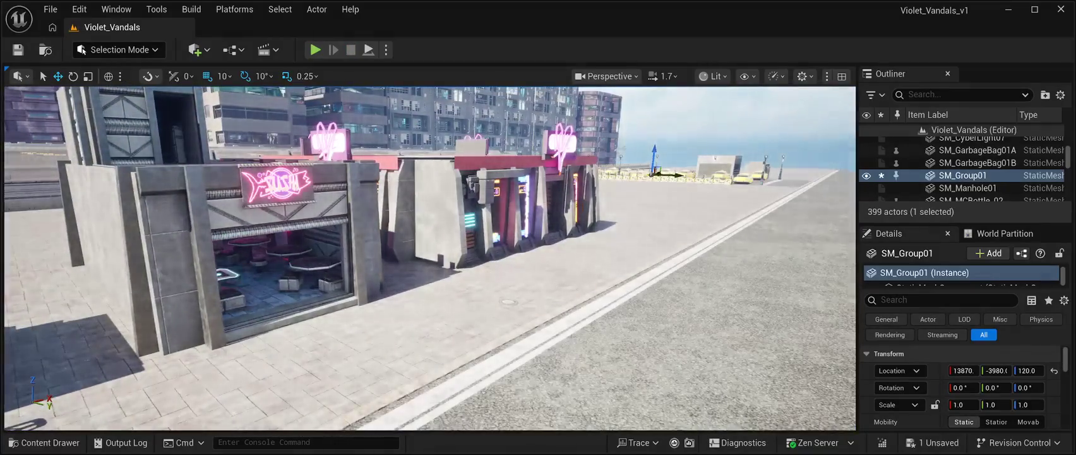
{"action": "key", "text": "ctrl+s"}
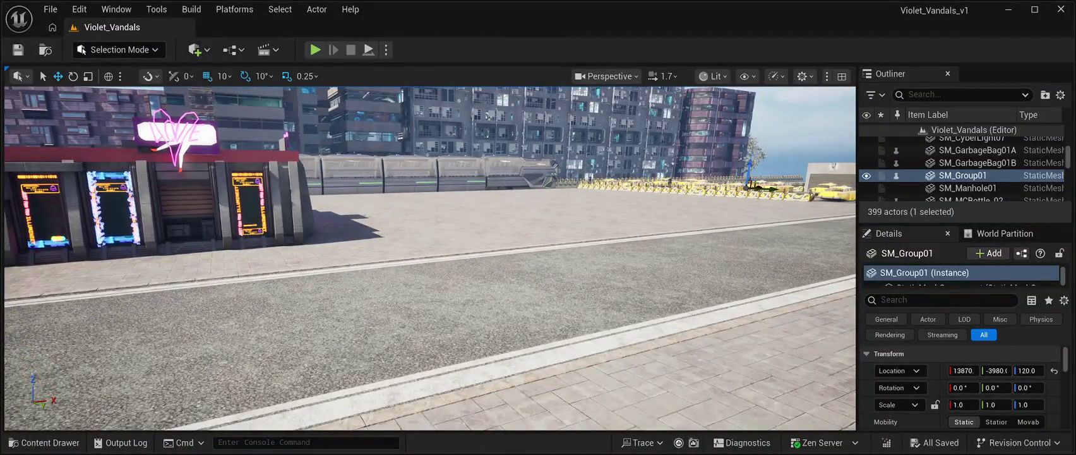
{"action": "key", "text": "ctrl+space"}
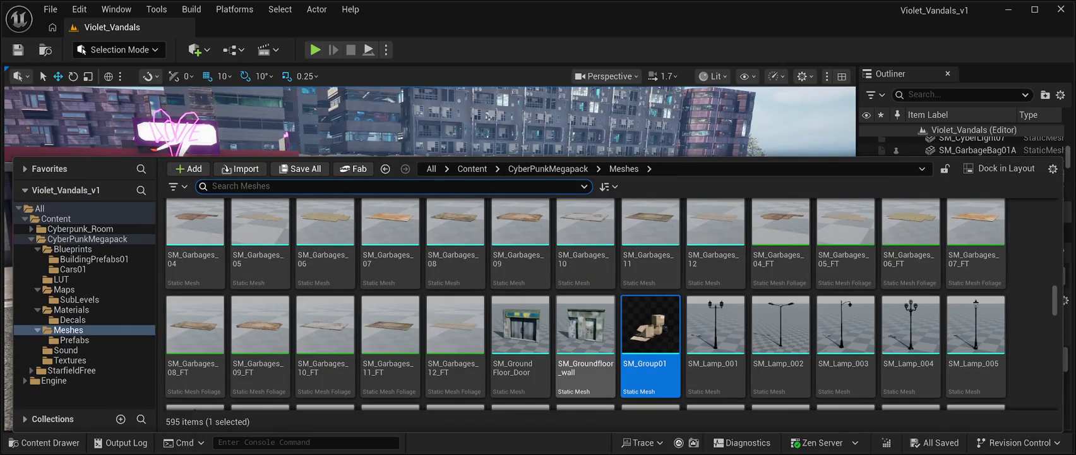
Step: Scroll the 595-item Meshes library to bring the SM_Bridge module rows into view
{"action": "scroll", "coordinate": [720, 246], "scroll_direction": "up", "scroll_amount": 3}
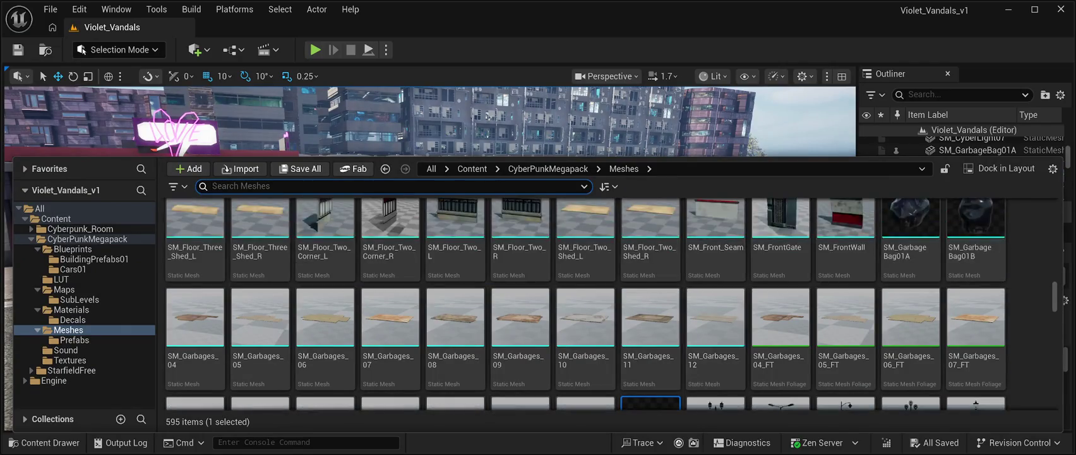
{"action": "scroll", "coordinate": [715, 265], "scroll_direction": "up", "scroll_amount": 2}
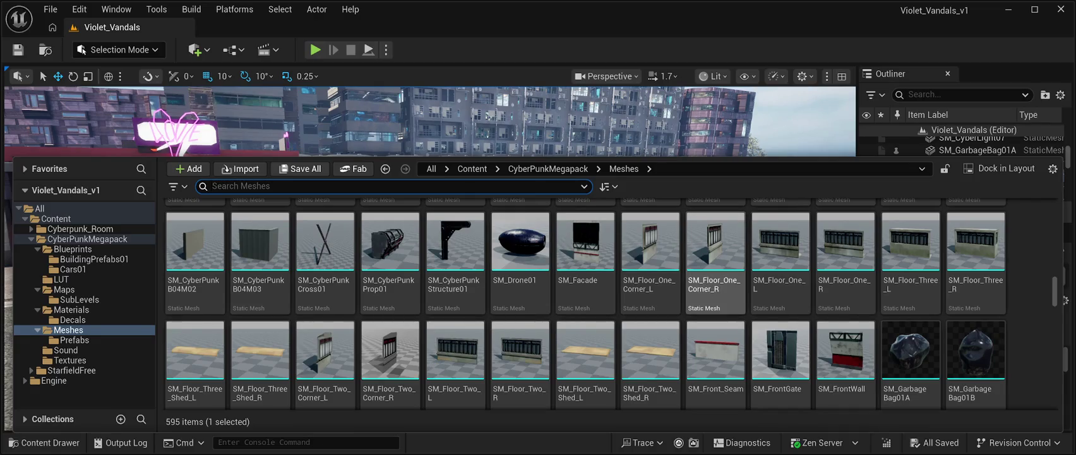
{"action": "scroll", "coordinate": [651, 353], "scroll_direction": "up", "scroll_amount": 3}
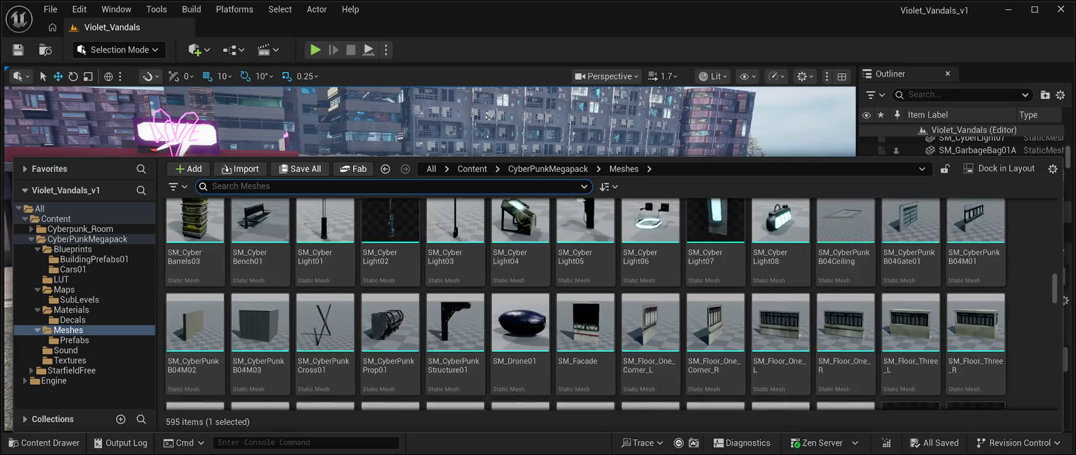
{"action": "scroll", "coordinate": [650, 366], "scroll_direction": "up", "scroll_amount": 1}
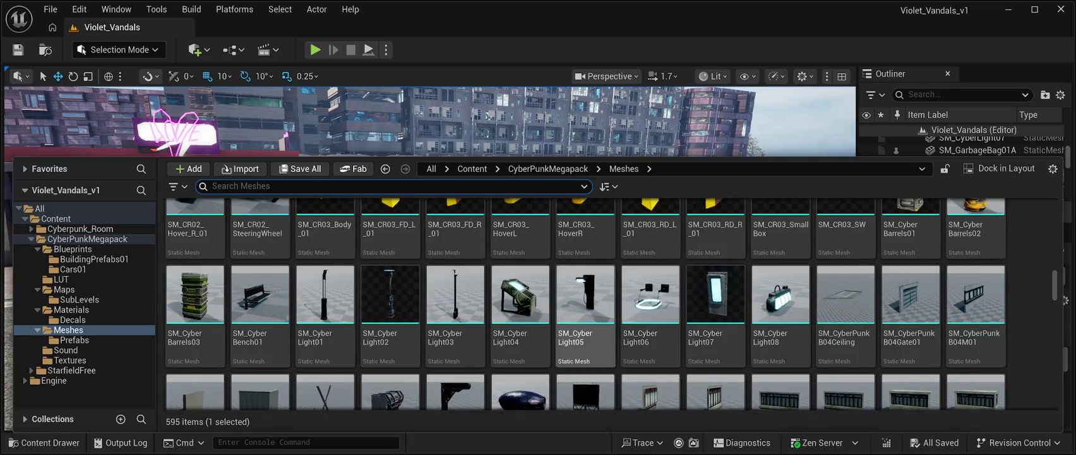
{"action": "scroll", "coordinate": [650, 323], "scroll_direction": "up", "scroll_amount": 8}
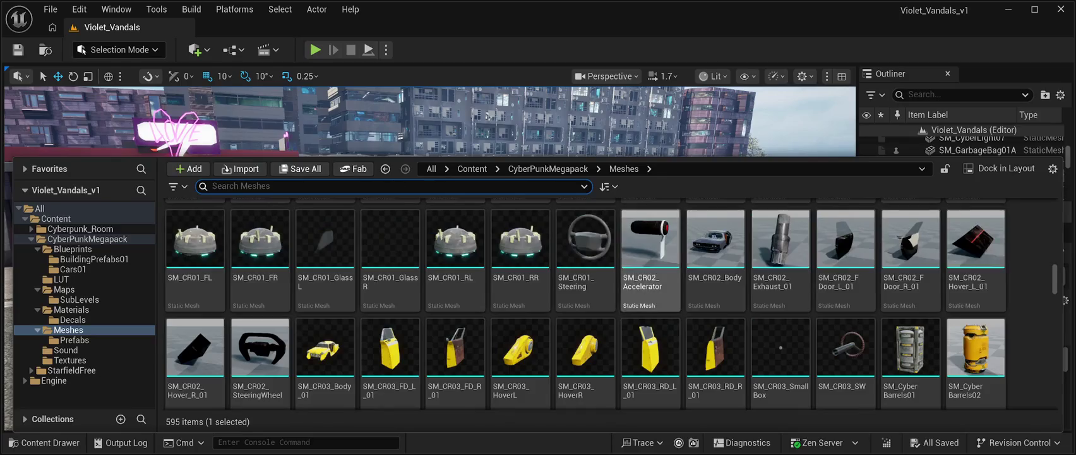
{"action": "scroll", "coordinate": [780, 297], "scroll_direction": "up", "scroll_amount": 4}
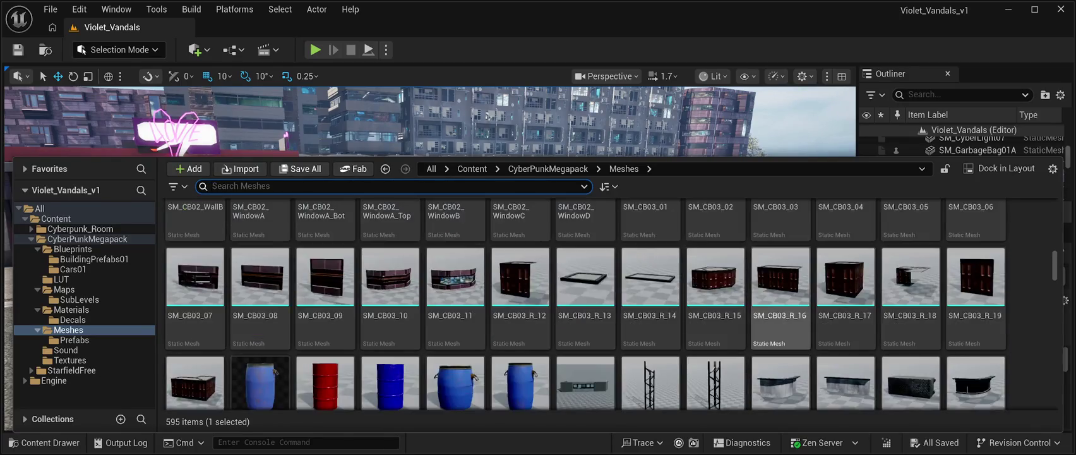
{"action": "scroll", "coordinate": [780, 297], "scroll_direction": "up", "scroll_amount": 3}
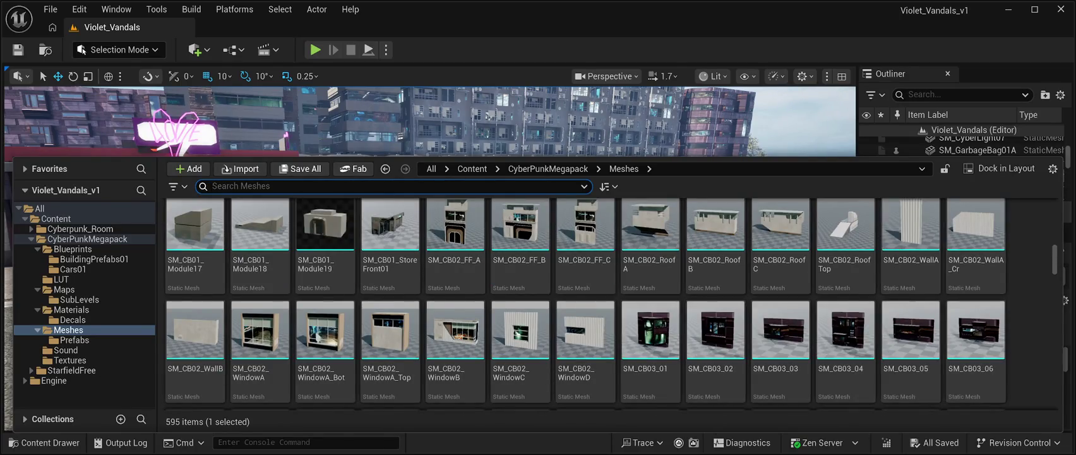
{"action": "scroll", "coordinate": [780, 297], "scroll_direction": "up", "scroll_amount": 3}
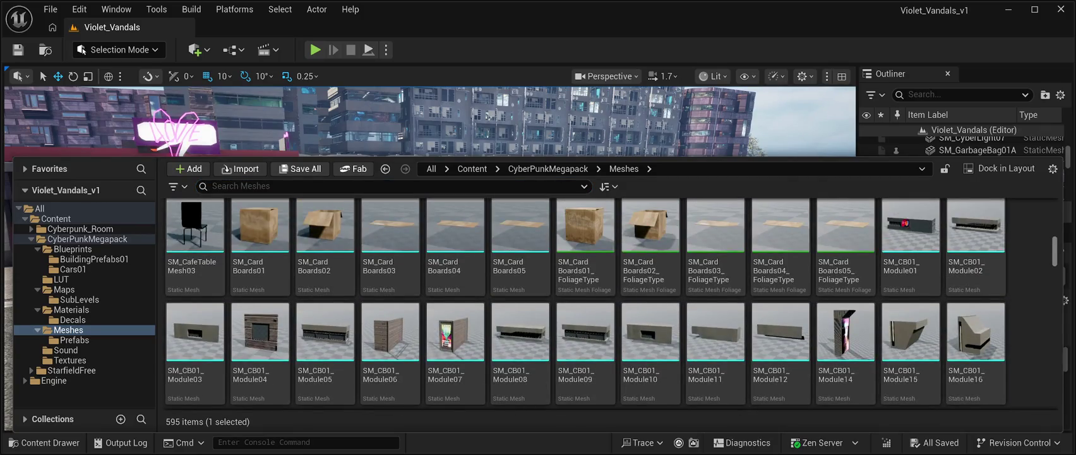
{"action": "scroll", "coordinate": [780, 297], "scroll_direction": "up", "scroll_amount": 1}
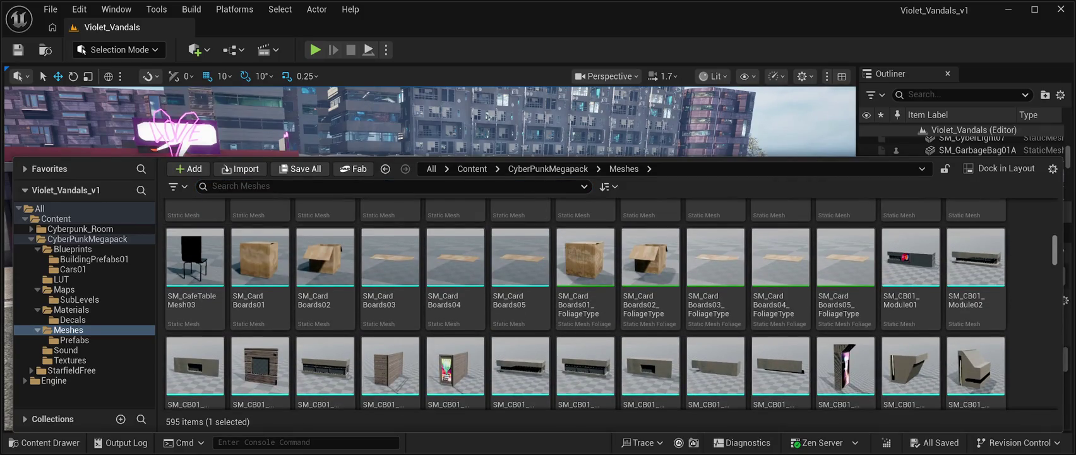
{"action": "scroll", "coordinate": [584, 303], "scroll_direction": "up", "scroll_amount": 5}
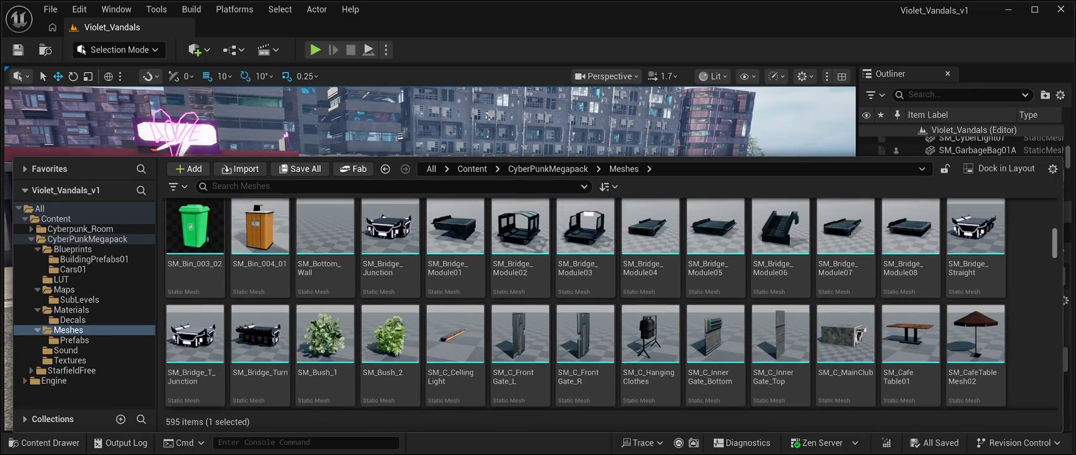
{"action": "scroll", "coordinate": [584, 303], "scroll_direction": "up", "scroll_amount": 4}
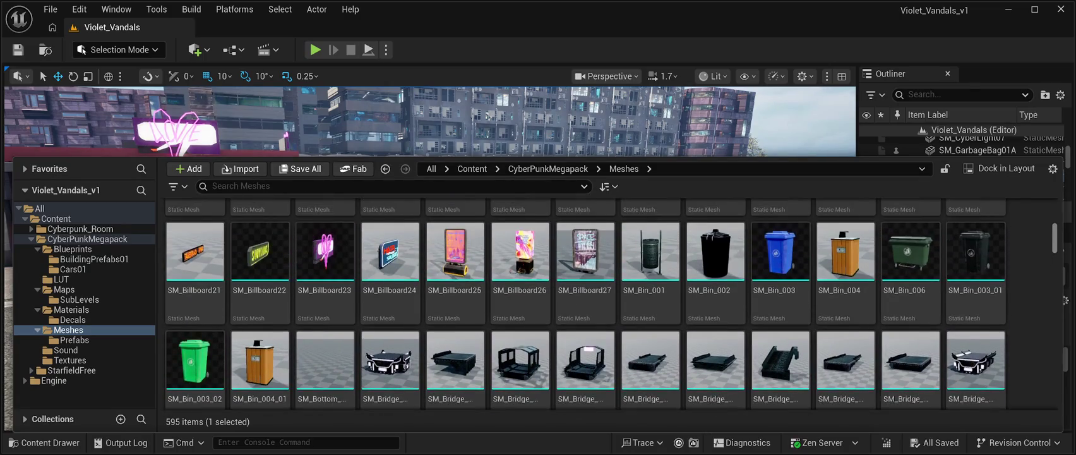
{"action": "scroll", "coordinate": [585, 303], "scroll_direction": "up", "scroll_amount": 7}
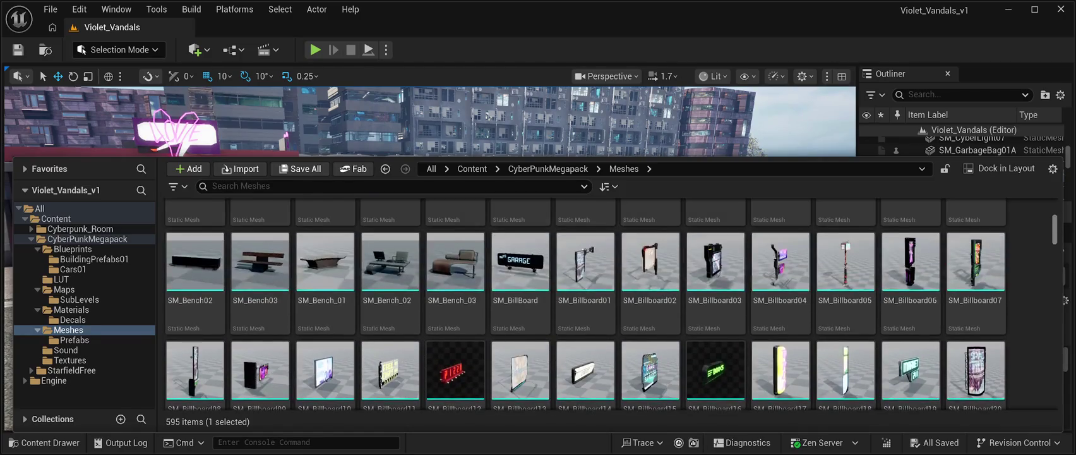
{"action": "scroll", "coordinate": [612, 304], "scroll_direction": "up", "scroll_amount": 10}
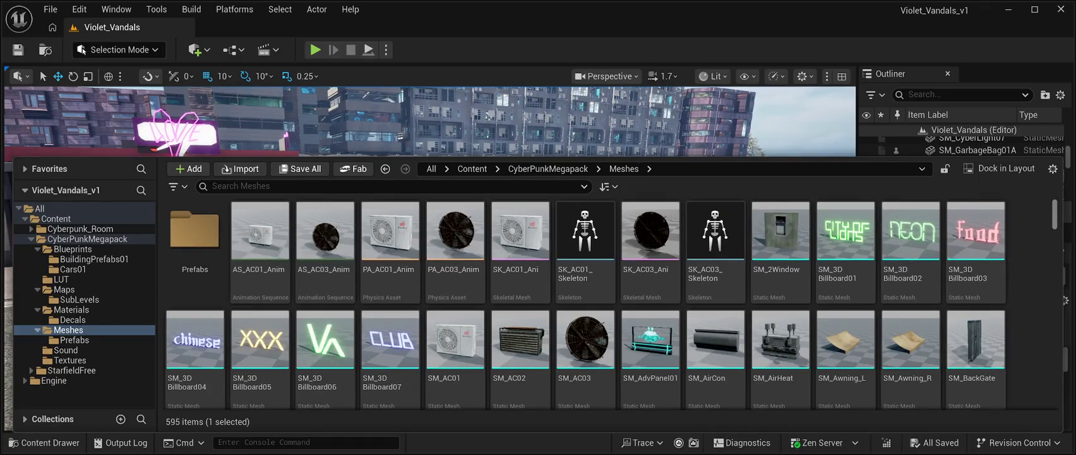
{"action": "scroll", "coordinate": [609, 303], "scroll_direction": "down", "scroll_amount": 2}
{"action": "scroll", "coordinate": [609, 303], "scroll_direction": "up", "scroll_amount": 2}
{"action": "scroll", "coordinate": [585, 303], "scroll_direction": "down", "scroll_amount": 8}
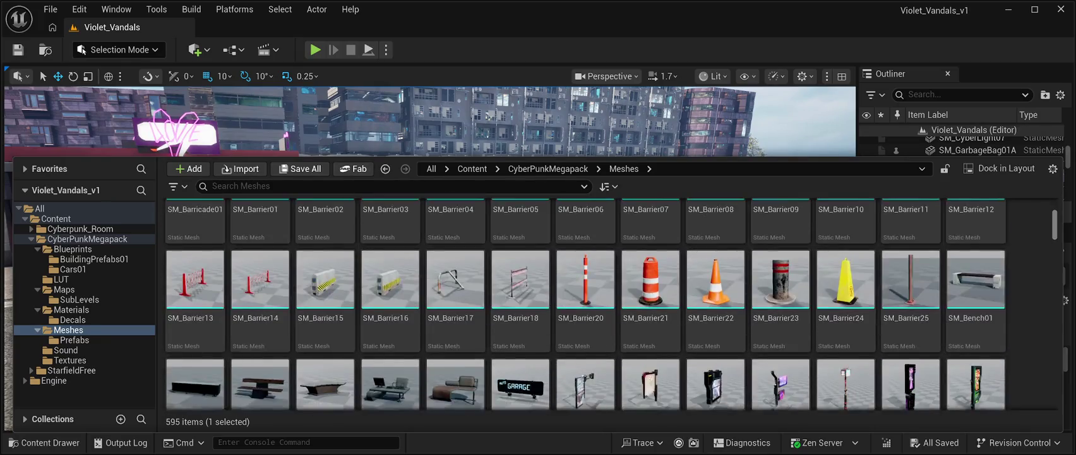
{"action": "scroll", "coordinate": [612, 304], "scroll_direction": "down", "scroll_amount": 6}
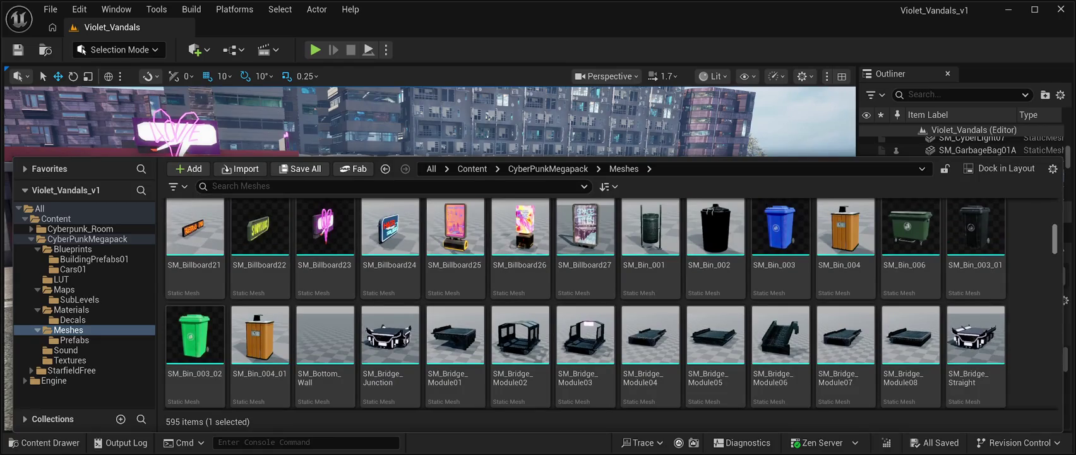
{"action": "scroll", "coordinate": [584, 303], "scroll_direction": "down", "scroll_amount": 4}
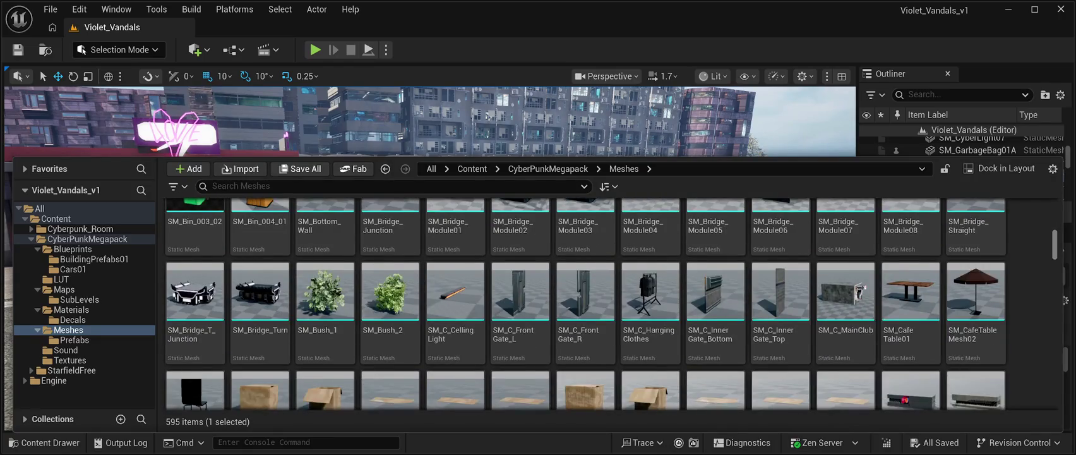
{"action": "scroll", "coordinate": [586, 303], "scroll_direction": "up", "scroll_amount": 2}
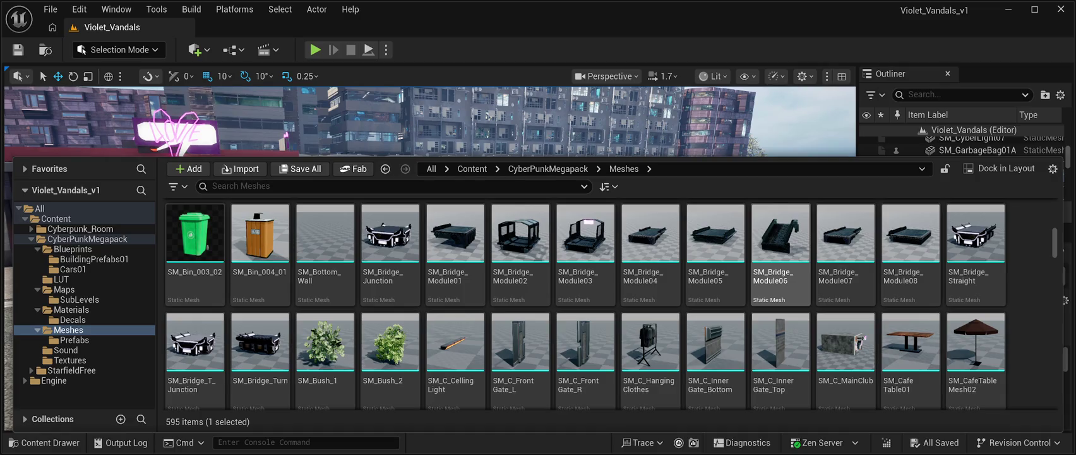
Step: Drag SM_Bridge_Module06 onto the street and save the level
{"action": "mouse_move", "coordinate": [781, 240]}
{"action": "left_mouse_down"}
{"action": "mouse_move", "coordinate": [568, 158]}
{"action": "mouse_move", "coordinate": [506, 202]}
{"action": "left_mouse_up"}
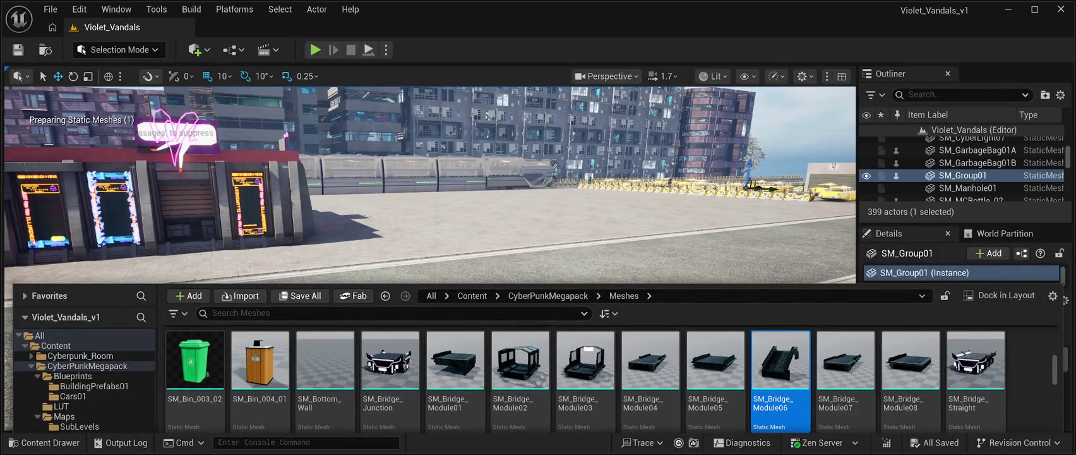
{"action": "mouse_move", "coordinate": [781, 360]}
{"action": "left_mouse_down"}
{"action": "mouse_move", "coordinate": [606, 259]}
{"action": "mouse_move", "coordinate": [637, 256]}
{"action": "left_mouse_up"}
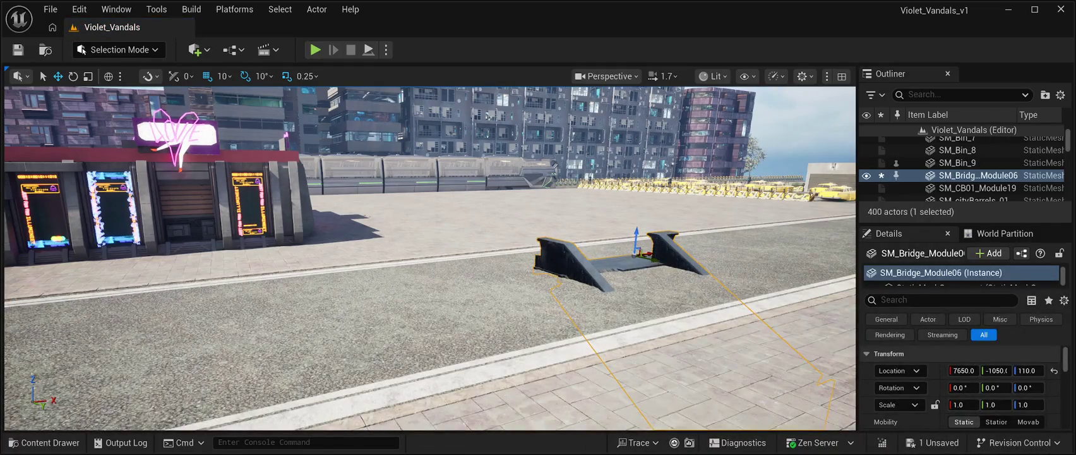
{"action": "key", "text": "ctrl+s"}
Step: Move the stair to 7650, -290, 410 and duplicate it as SM_Bridge_Module7
{"action": "mouse_move", "coordinate": [636, 240]}
{"action": "left_mouse_down"}
{"action": "mouse_move", "coordinate": [645, 133]}
{"action": "mouse_move", "coordinate": [694, 303]}
{"action": "mouse_move", "coordinate": [745, 272]}
{"action": "mouse_move", "coordinate": [692, 285]}
{"action": "left_mouse_up"}
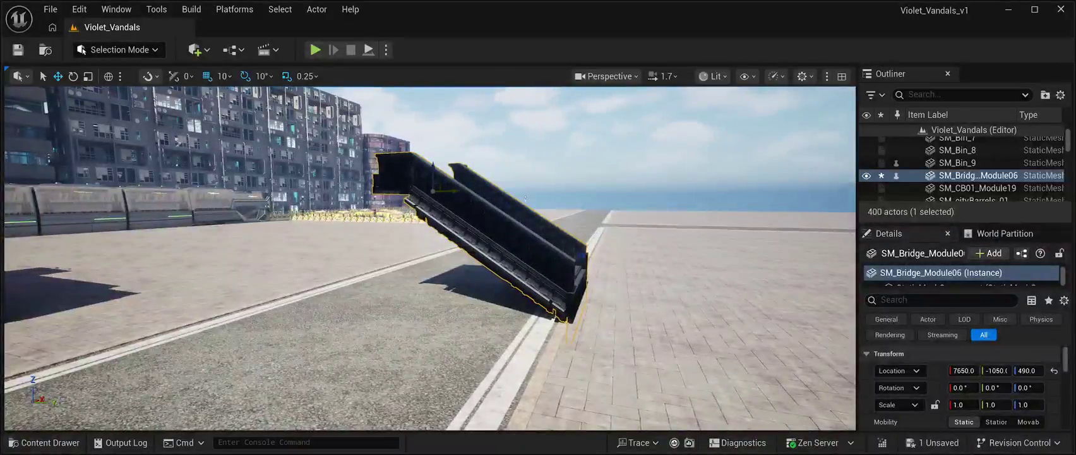
{"action": "mouse_move", "coordinate": [449, 191]}
{"action": "left_mouse_down"}
{"action": "mouse_move", "coordinate": [530, 197]}
{"action": "mouse_move", "coordinate": [480, 203]}
{"action": "left_mouse_up"}
{"action": "key", "text": "f"}
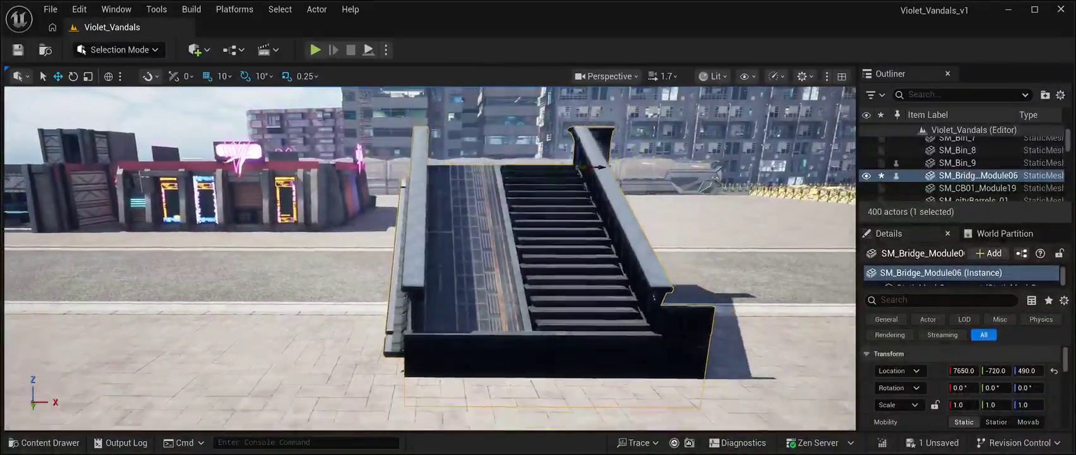
{"action": "left_click_drag", "start_coordinate": [498, 149], "coordinate": [508, 172]}
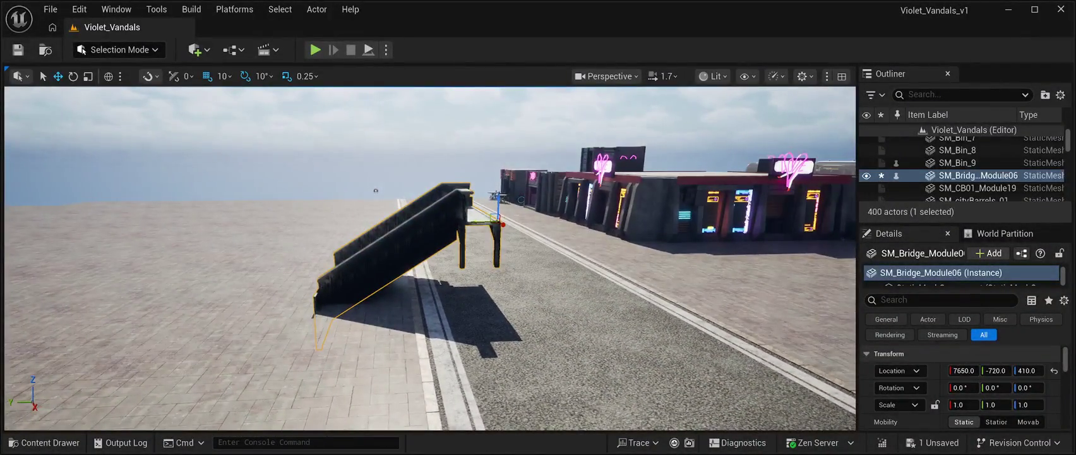
{"action": "left_click_drag", "start_coordinate": [486, 221], "coordinate": [351, 218]}
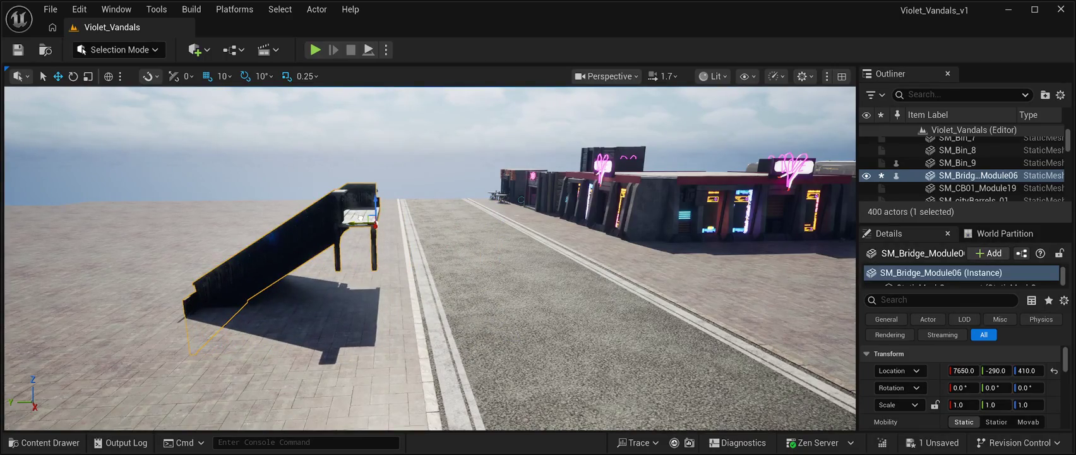
{"action": "key", "text": "ctrl+d"}
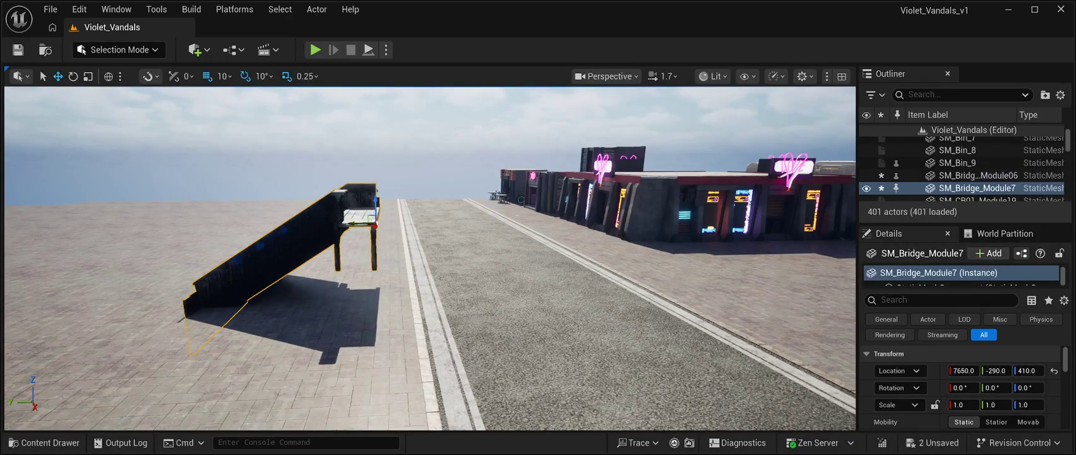
Step: Move SM_Bridge_Module7 to 7650, -800, 730 at the first stair's end, check it, and save
{"action": "mouse_move", "coordinate": [352, 221]}
{"action": "left_mouse_down"}
{"action": "mouse_move", "coordinate": [518, 211]}
{"action": "mouse_move", "coordinate": [541, 193]}
{"action": "mouse_move", "coordinate": [546, 107]}
{"action": "left_mouse_up"}
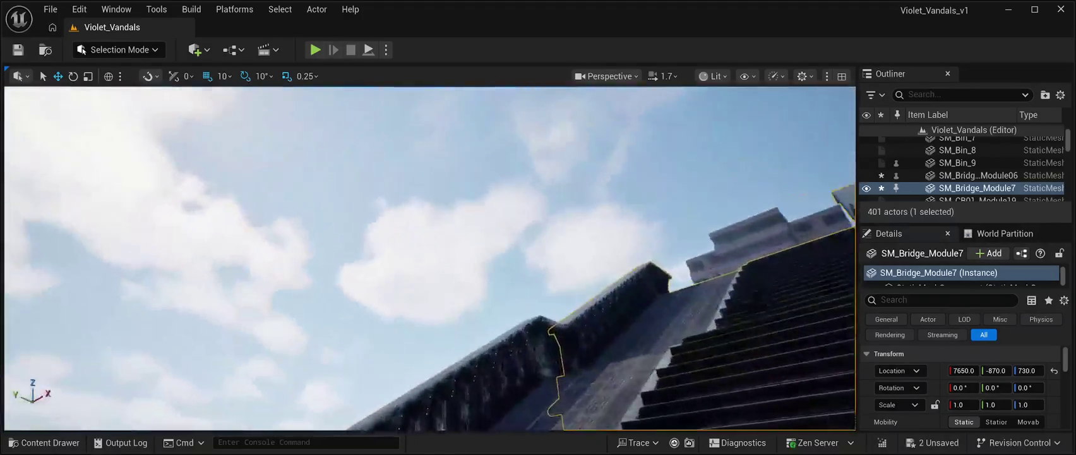
{"action": "mouse_move", "coordinate": [429, 253]}
{"action": "left_mouse_down"}
{"action": "mouse_move", "coordinate": [430, 303]}
{"action": "mouse_move", "coordinate": [452, 278]}
{"action": "left_mouse_up"}
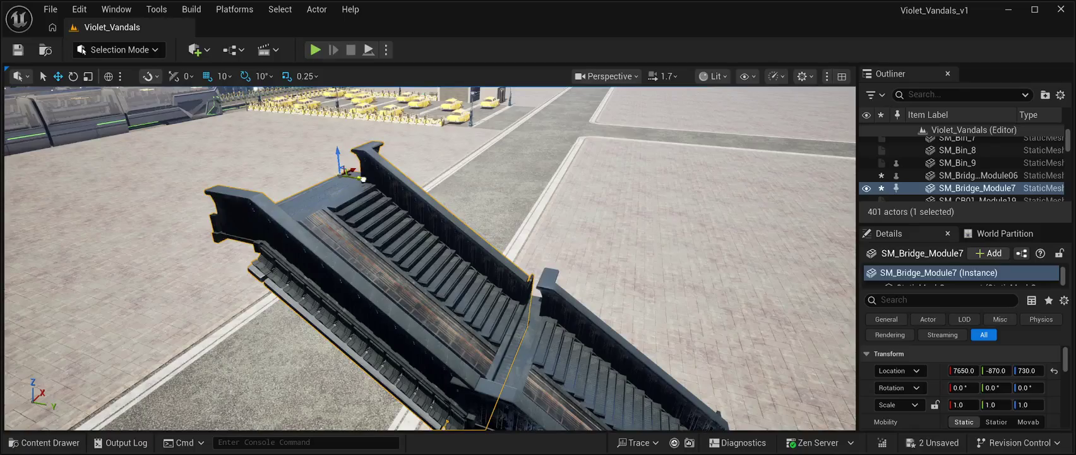
{"action": "left_click_drag", "start_coordinate": [365, 180], "coordinate": [385, 189]}
{"action": "mouse_move", "coordinate": [429, 253]}
{"action": "left_mouse_down"}
{"action": "mouse_move", "coordinate": [436, 296]}
{"action": "mouse_move", "coordinate": [476, 272]}
{"action": "mouse_move", "coordinate": [480, 252]}
{"action": "mouse_move", "coordinate": [483, 277]}
{"action": "mouse_move", "coordinate": [492, 265]}
{"action": "left_mouse_up"}
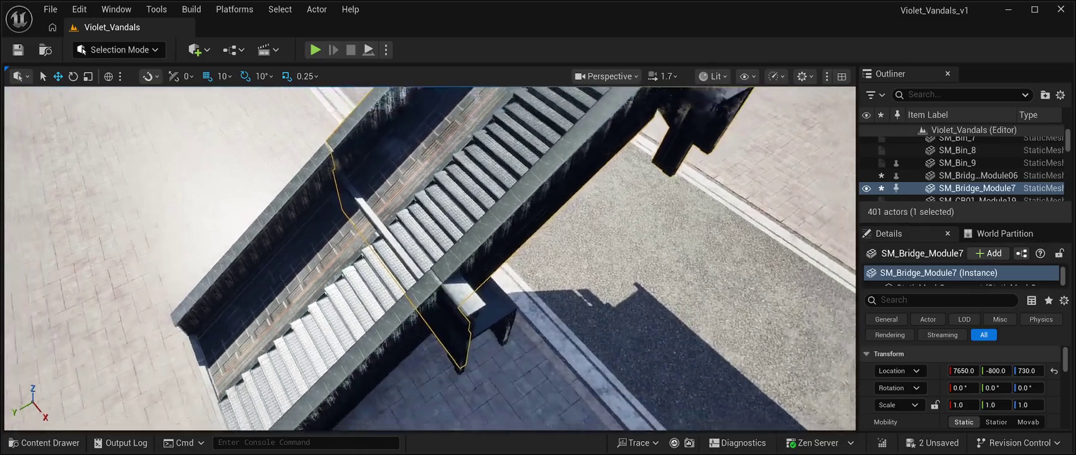
{"action": "mouse_move", "coordinate": [493, 265]}
{"action": "left_mouse_down"}
{"action": "mouse_move", "coordinate": [523, 241]}
{"action": "mouse_move", "coordinate": [444, 255]}
{"action": "left_mouse_up"}
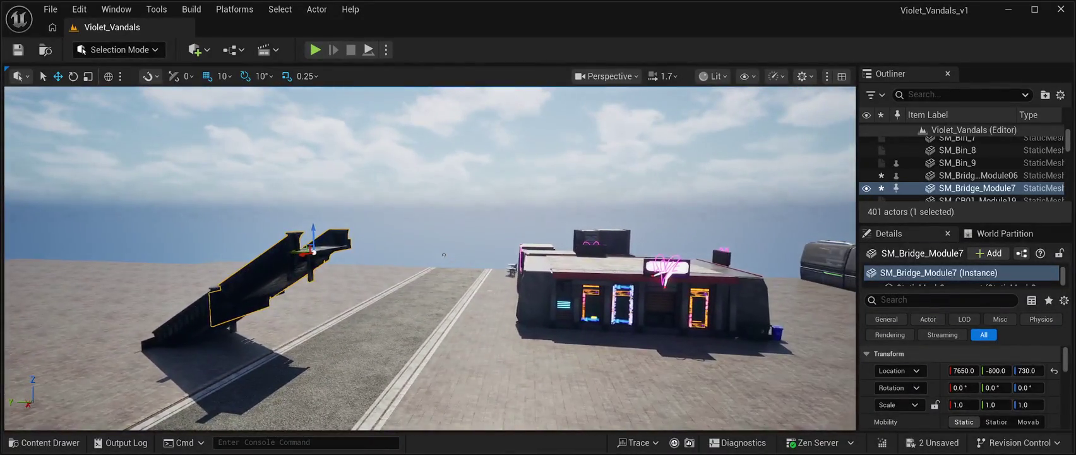
{"action": "key", "text": "ctrl+s"}
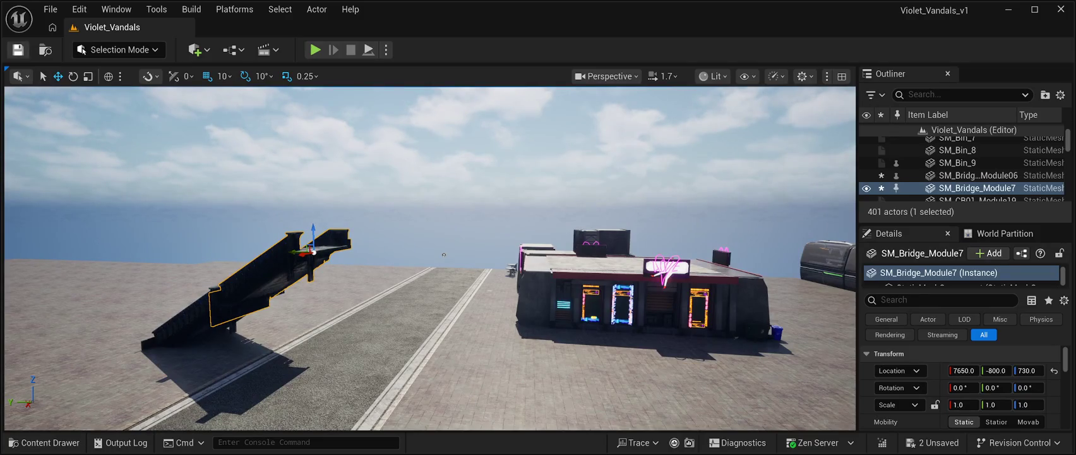
{"action": "key", "text": "ctrl+b"}
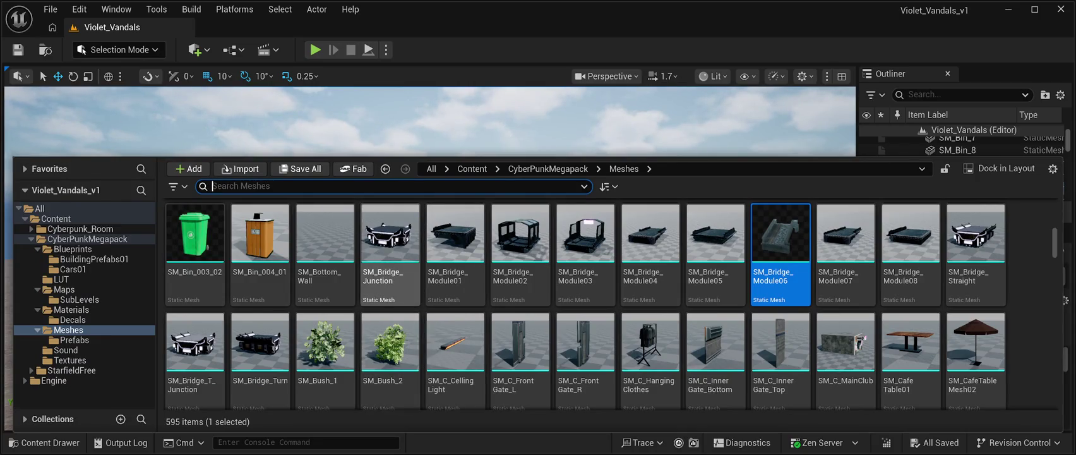
Step: Select the upper stair module and focus the view on the bridge junction
{"action": "key", "text": "ctrl+space"}
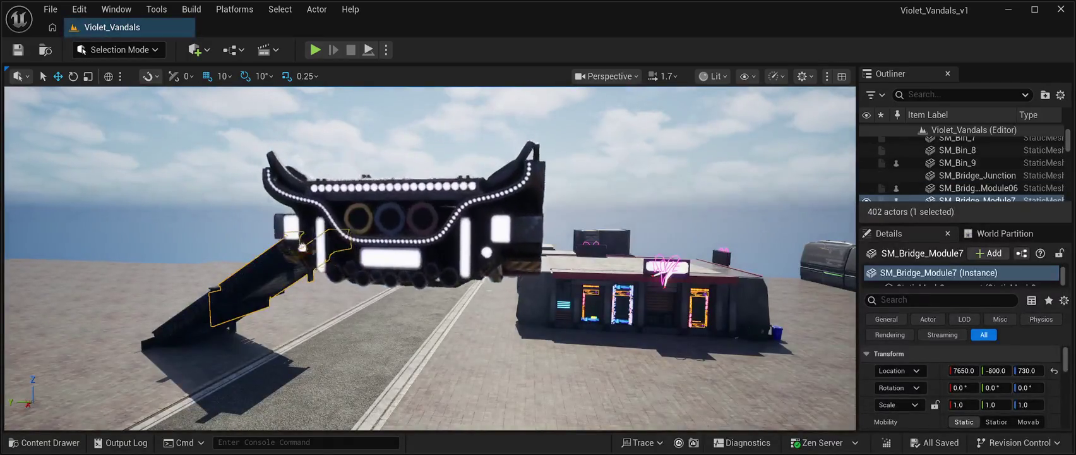
{"action": "left_click", "coordinate": [302, 246]}
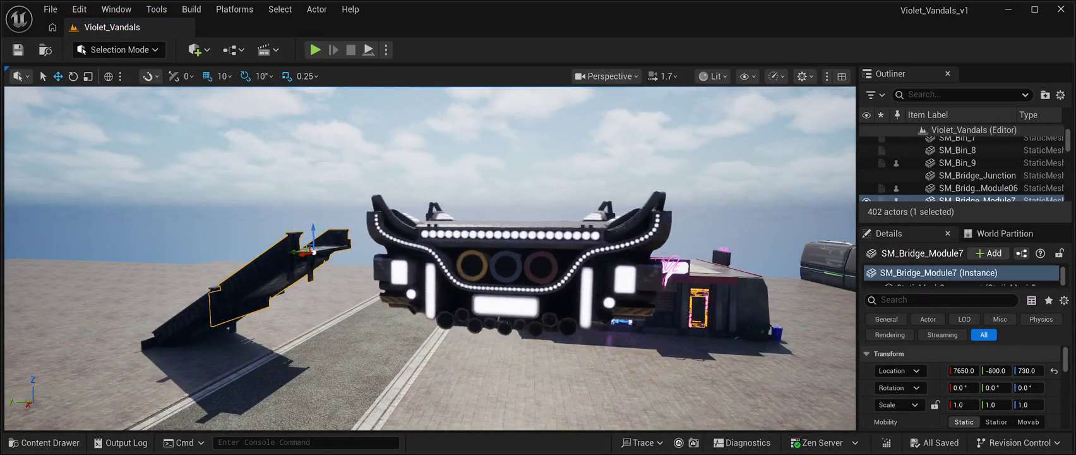
{"action": "double_click", "coordinate": [977, 175]}
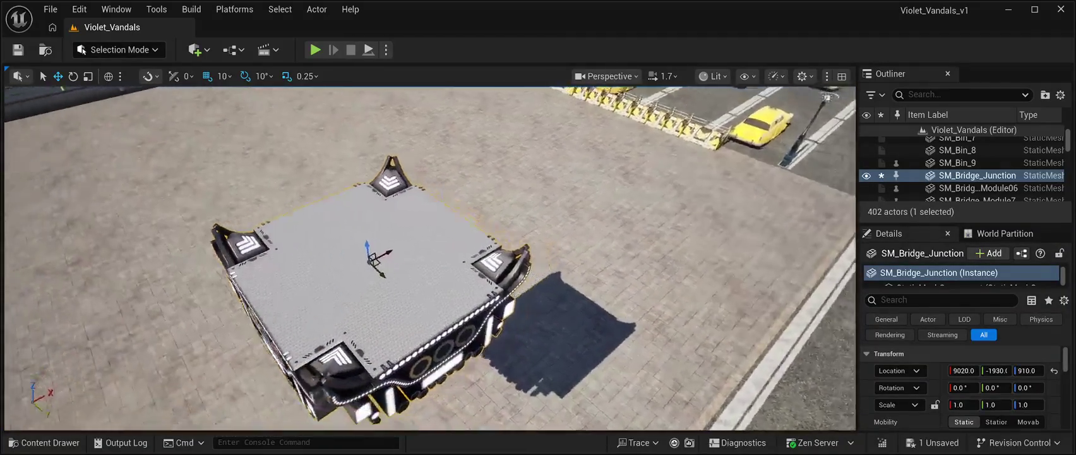
Step: Play-test the level, then remove the hovering SM_Bridge_Junction platform
{"action": "key", "text": "alt+p"}
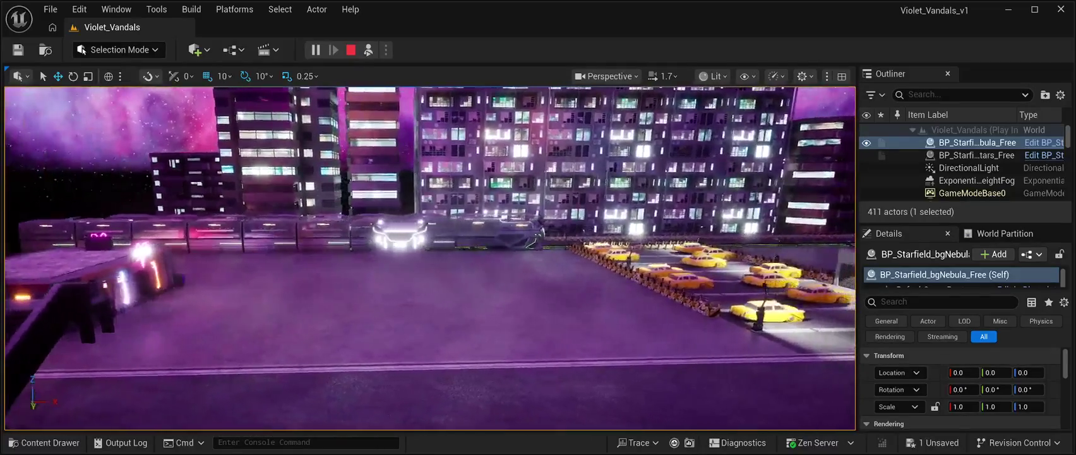
{"action": "key", "text": "Escape"}
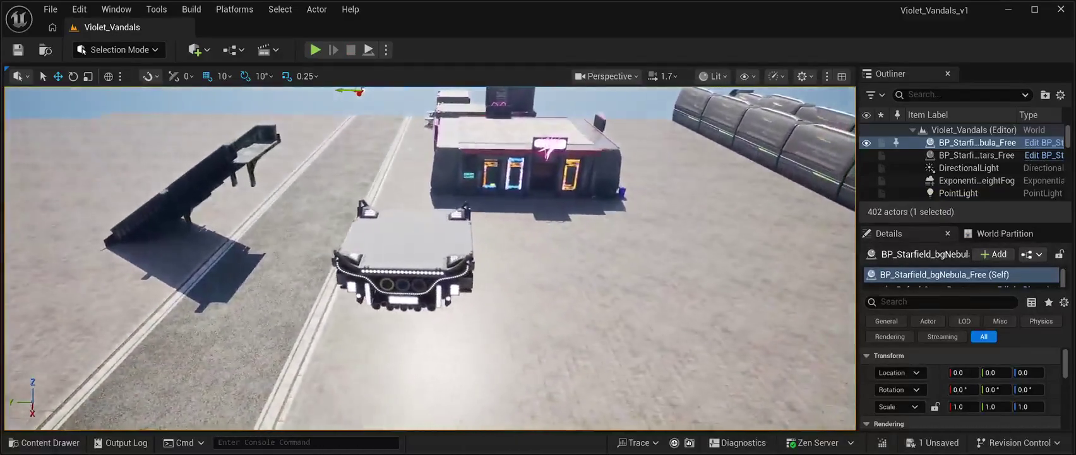
{"action": "left_click", "coordinate": [398, 253]}
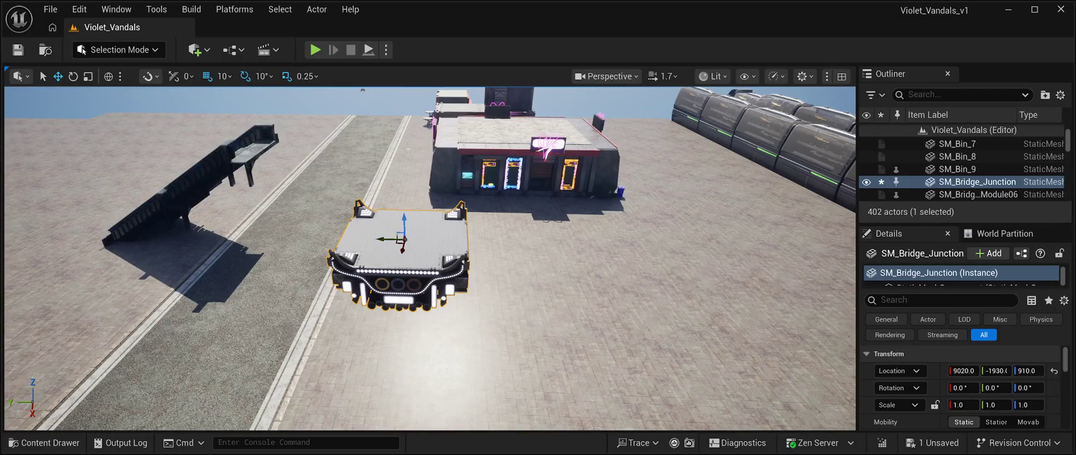
{"action": "key", "text": "ctrl+z"}
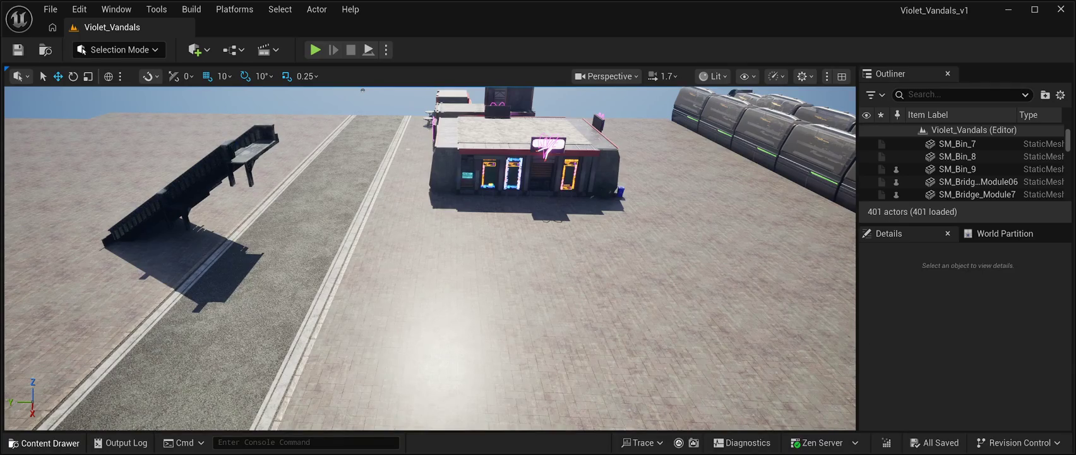
Step: Drag SM_Bridge_Module03 from the Content Drawer into the level
{"action": "left_click", "coordinate": [44, 442]}
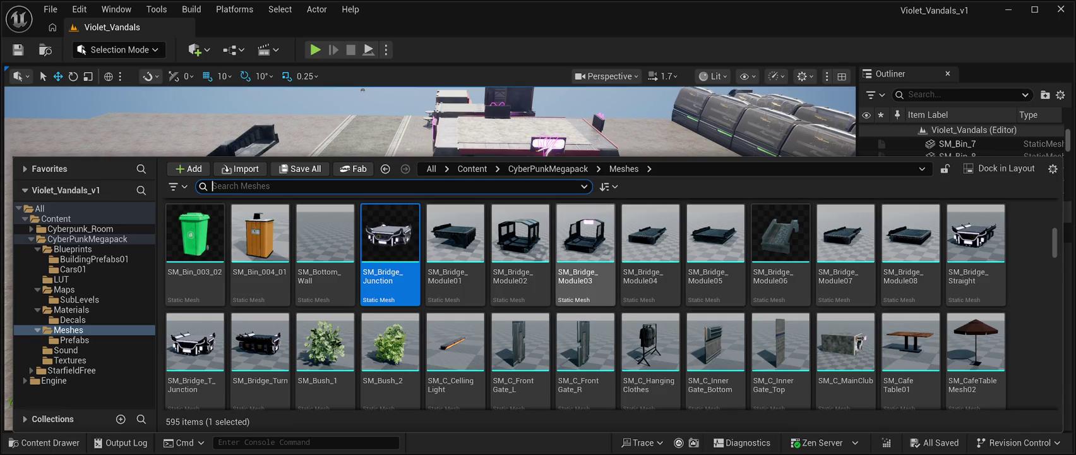
{"action": "left_click", "coordinate": [585, 240]}
{"action": "key", "text": "ctrl+space"}
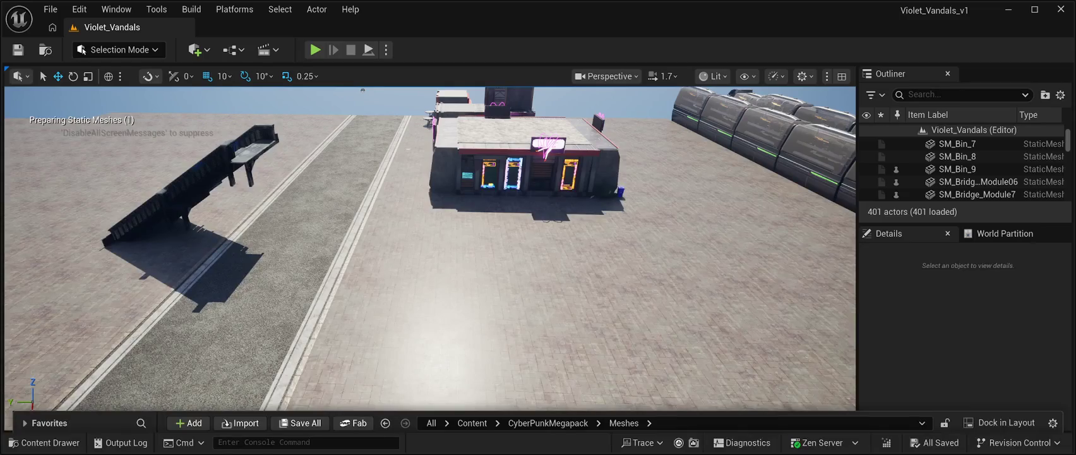
{"action": "mouse_move", "coordinate": [327, 195]}
{"action": "left_mouse_down"}
{"action": "mouse_move", "coordinate": [328, 136]}
{"action": "mouse_move", "coordinate": [252, 189]}
{"action": "mouse_move", "coordinate": [149, 235]}
{"action": "mouse_move", "coordinate": [461, 200]}
{"action": "left_mouse_up"}
Step: Position SM_Bridge_Module03 on the stairs at 7660, -800, 730 and save
{"action": "mouse_move", "coordinate": [413, 233]}
{"action": "left_mouse_down"}
{"action": "mouse_move", "coordinate": [584, 236]}
{"action": "mouse_move", "coordinate": [543, 218]}
{"action": "mouse_move", "coordinate": [429, 222]}
{"action": "left_mouse_up"}
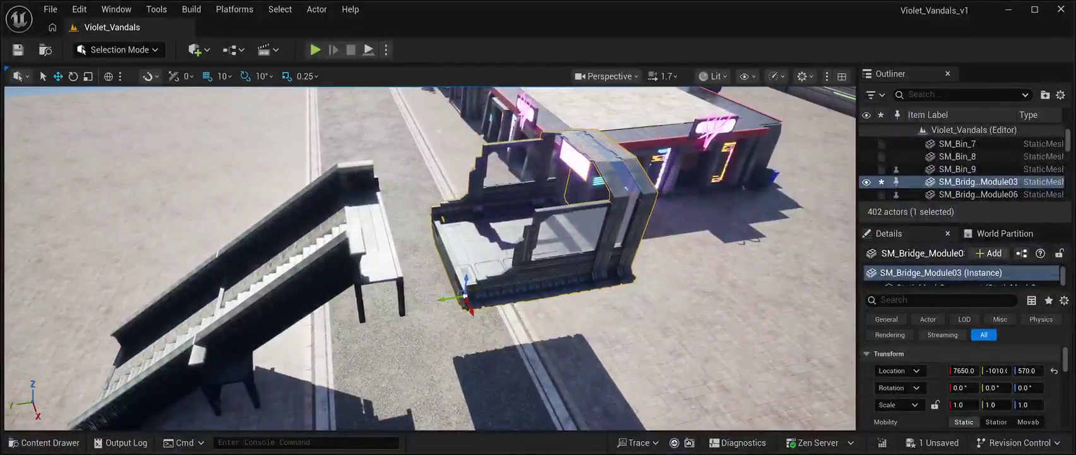
{"action": "mouse_move", "coordinate": [466, 280]}
{"action": "left_mouse_down"}
{"action": "mouse_move", "coordinate": [466, 242]}
{"action": "mouse_move", "coordinate": [378, 268]}
{"action": "left_mouse_up"}
{"action": "key", "text": "f"}
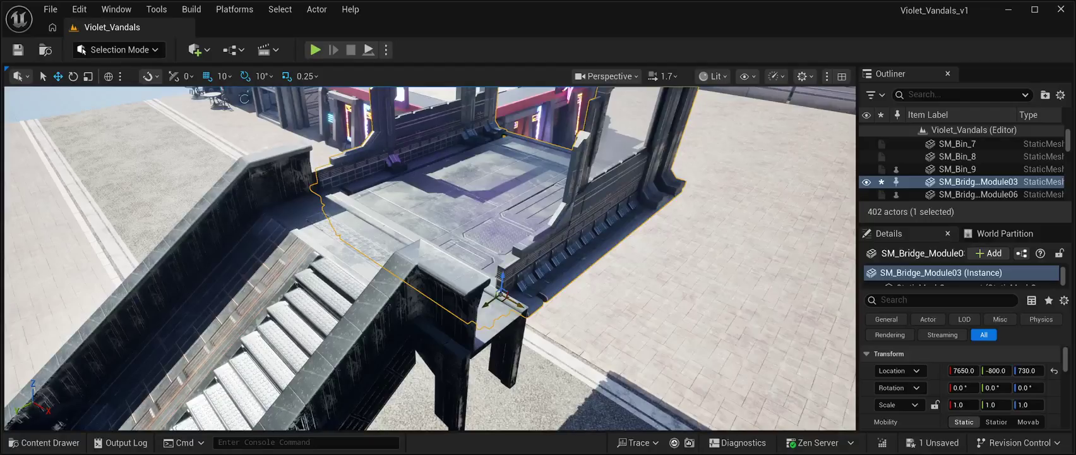
{"action": "left_click_drag", "start_coordinate": [522, 303], "coordinate": [319, 311]}
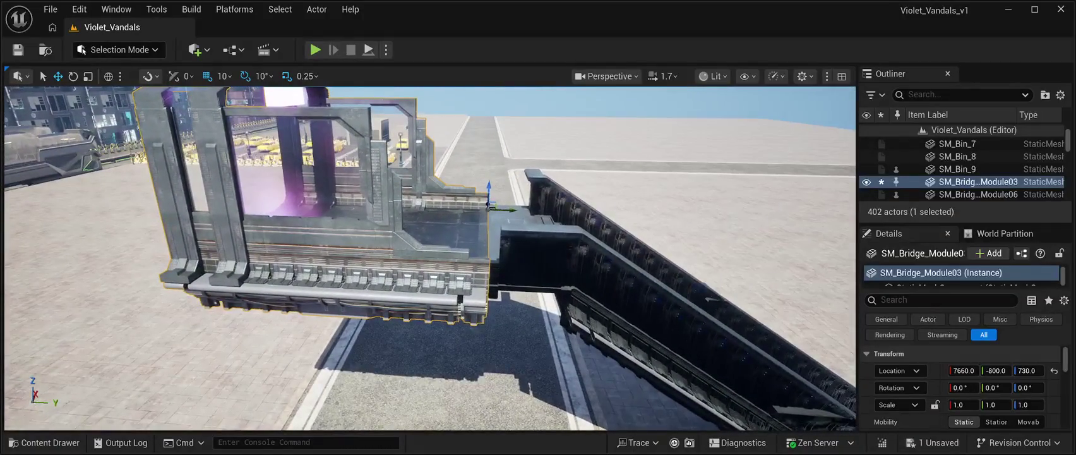
{"action": "left_click", "coordinate": [18, 49]}
Step: Undo an accidental Y shift and orbit to view the bridge module diagonally
{"action": "left_click_drag", "start_coordinate": [488, 207], "coordinate": [485, 206]}
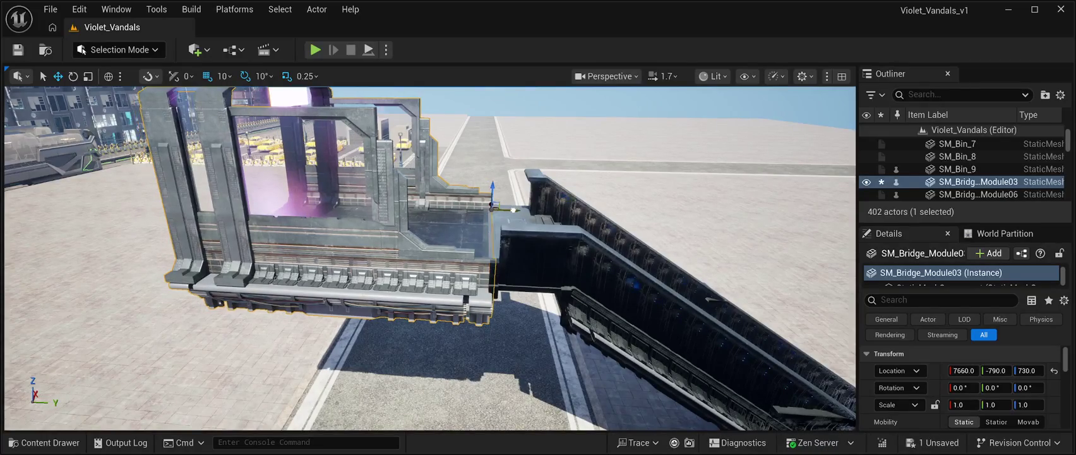
{"action": "key", "text": "ctrl+z"}
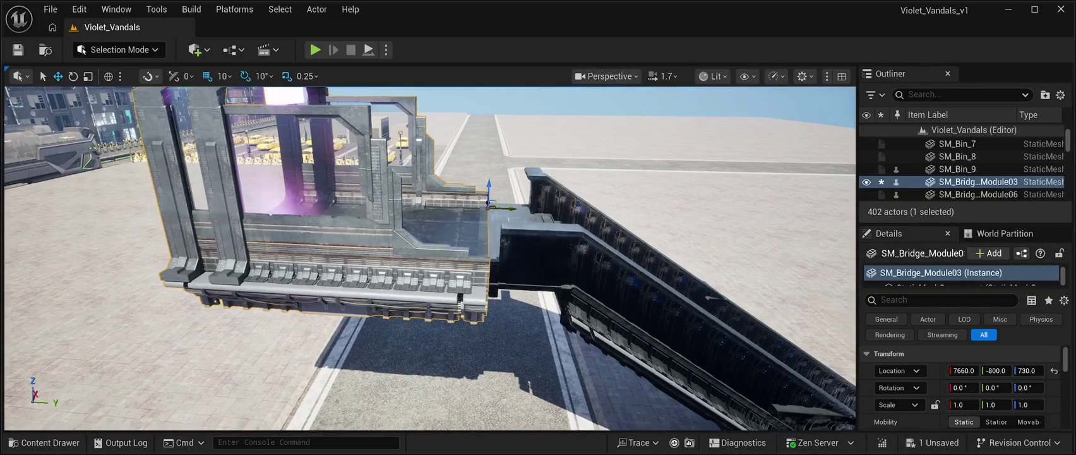
{"action": "scroll", "coordinate": [485, 205], "scroll_direction": "up", "scroll_amount": 5}
{"action": "mouse_move", "coordinate": [485, 206]}
{"action": "left_mouse_down"}
{"action": "mouse_move", "coordinate": [335, 205]}
{"action": "mouse_move", "coordinate": [353, 186]}
{"action": "mouse_move", "coordinate": [366, 265]}
{"action": "mouse_move", "coordinate": [351, 269]}
{"action": "left_mouse_up"}
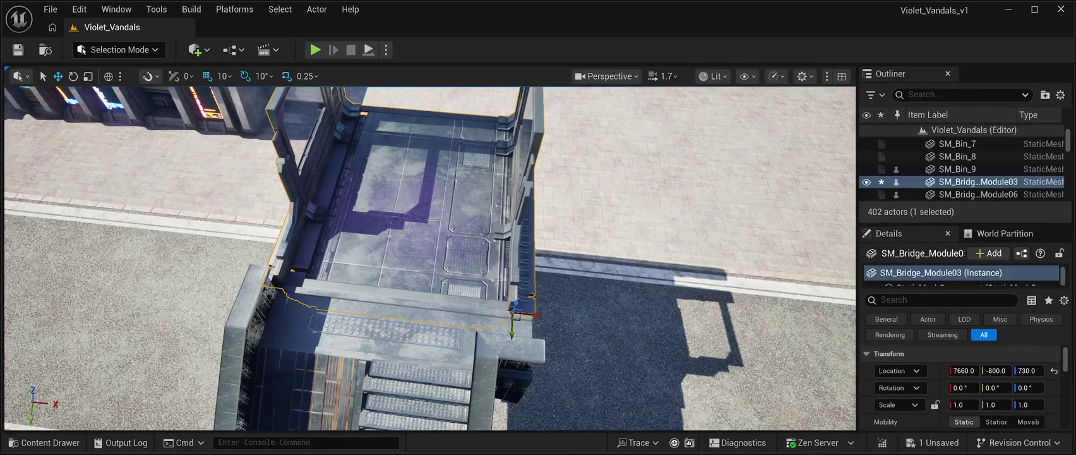
{"action": "mouse_move", "coordinate": [511, 319]}
{"action": "left_mouse_down"}
{"action": "mouse_move", "coordinate": [505, 338]}
{"action": "mouse_move", "coordinate": [385, 344]}
{"action": "left_mouse_up"}
{"action": "key", "text": "ctrl+space"}
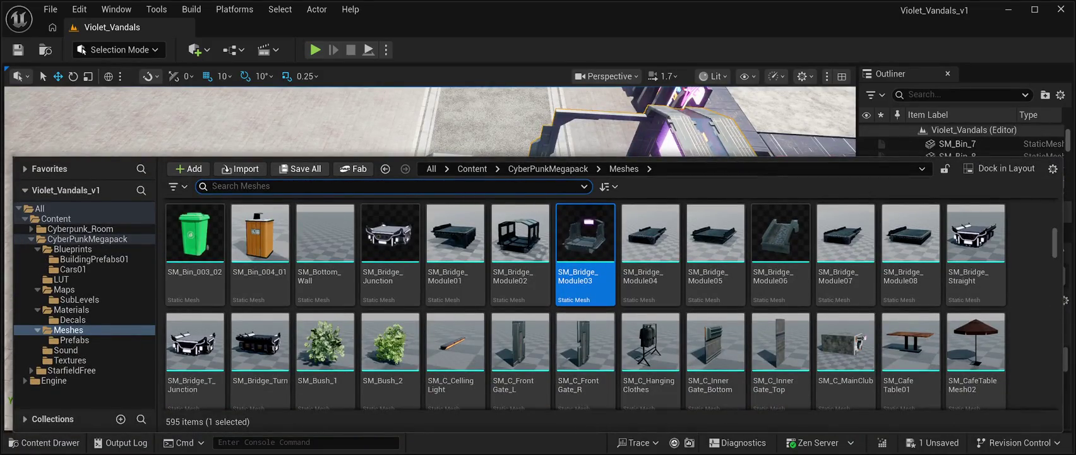
Step: Find SM_Bridge_Module02 in the library and drop it beside the first bridge module
{"action": "scroll", "coordinate": [780, 316], "scroll_direction": "down", "scroll_amount": 1}
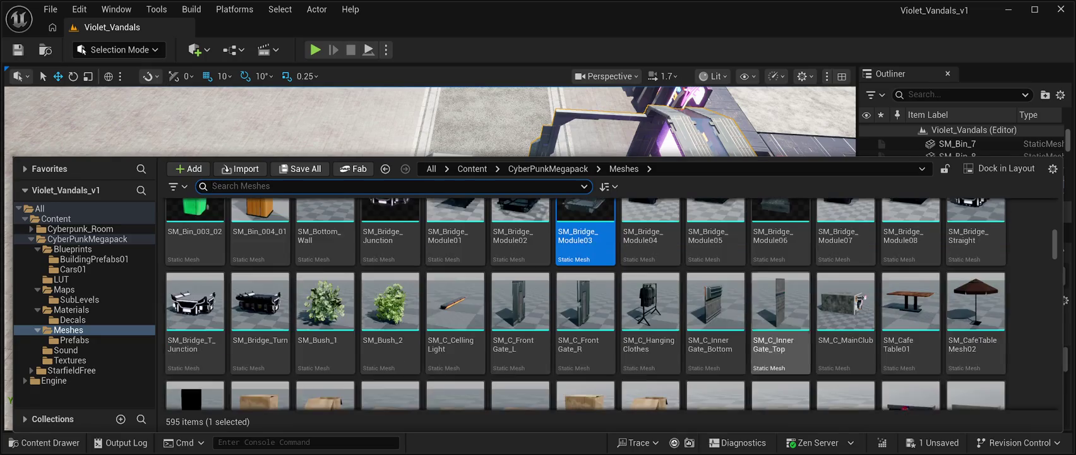
{"action": "scroll", "coordinate": [326, 348], "scroll_direction": "down", "scroll_amount": 1}
{"action": "scroll", "coordinate": [325, 265], "scroll_direction": "up", "scroll_amount": 1}
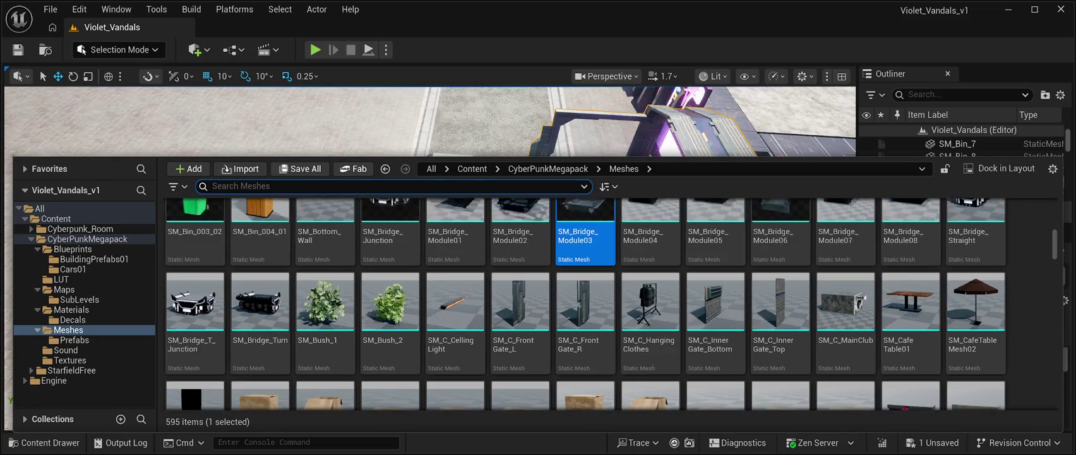
{"action": "scroll", "coordinate": [520, 285], "scroll_direction": "down", "scroll_amount": 3}
{"action": "scroll", "coordinate": [486, 284], "scroll_direction": "down", "scroll_amount": 2}
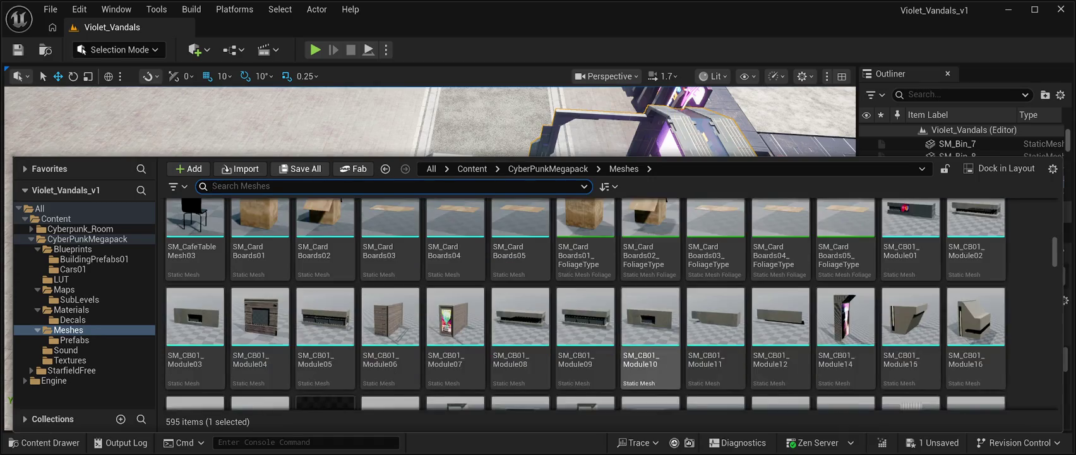
{"action": "scroll", "coordinate": [454, 284], "scroll_direction": "up", "scroll_amount": 4}
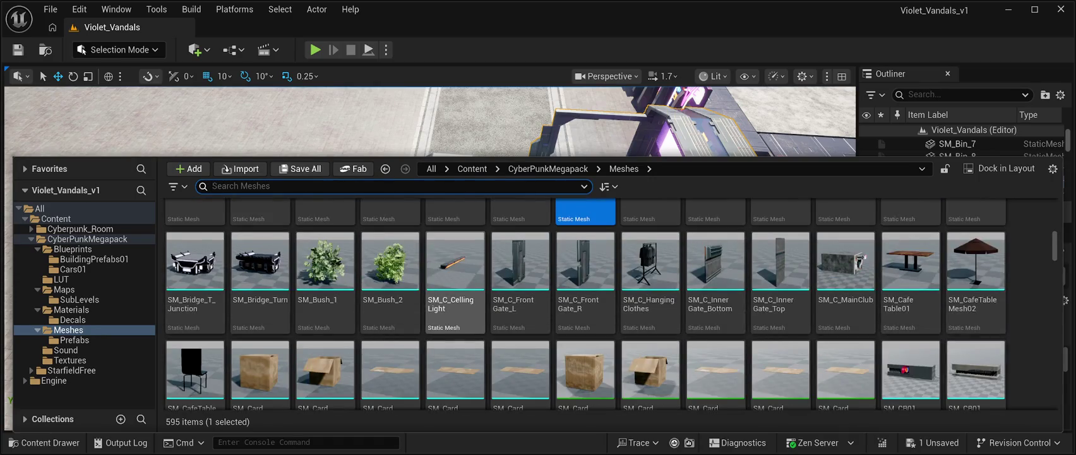
{"action": "scroll", "coordinate": [715, 266], "scroll_direction": "up", "scroll_amount": 2}
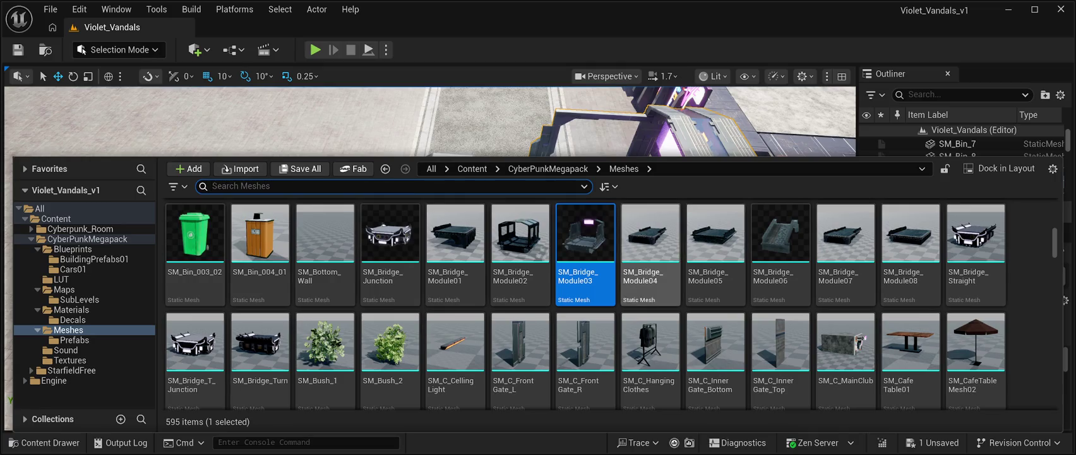
{"action": "left_click", "coordinate": [521, 246]}
{"action": "key", "text": "ctrl+space"}
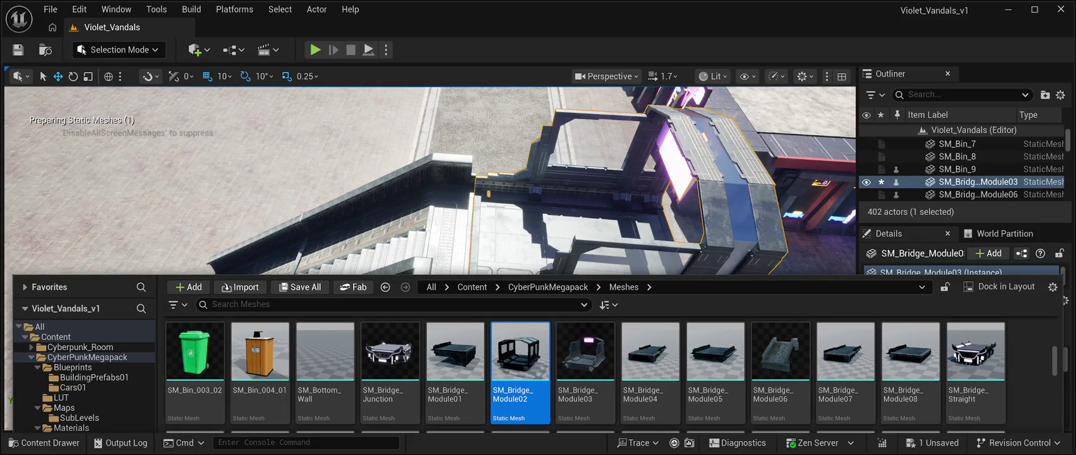
{"action": "left_click_drag", "start_coordinate": [520, 351], "coordinate": [657, 229]}
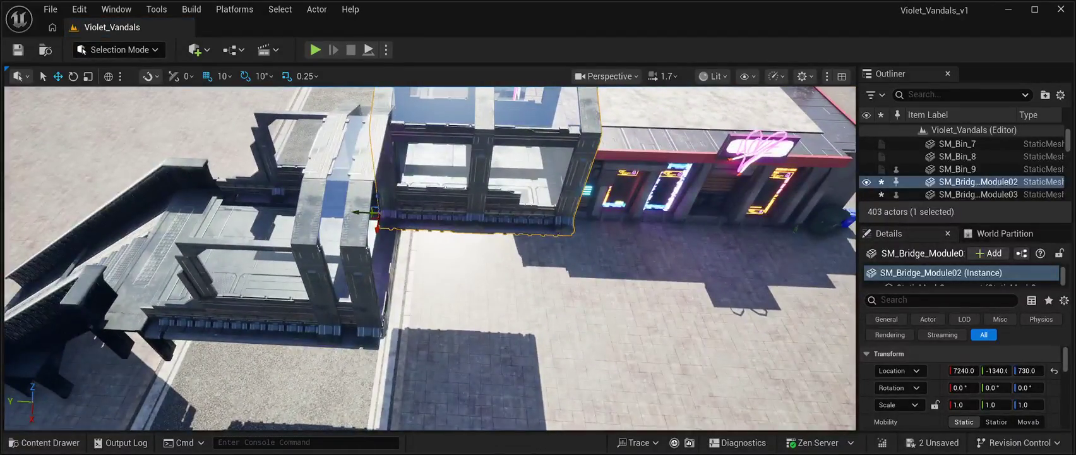
Step: Align SM_Bridge_Module02 to 7660, -1390, 730, inspect it from above, and save
{"action": "left_click_drag", "start_coordinate": [382, 224], "coordinate": [370, 358]}
{"action": "left_click_drag", "start_coordinate": [344, 327], "coordinate": [363, 328]}
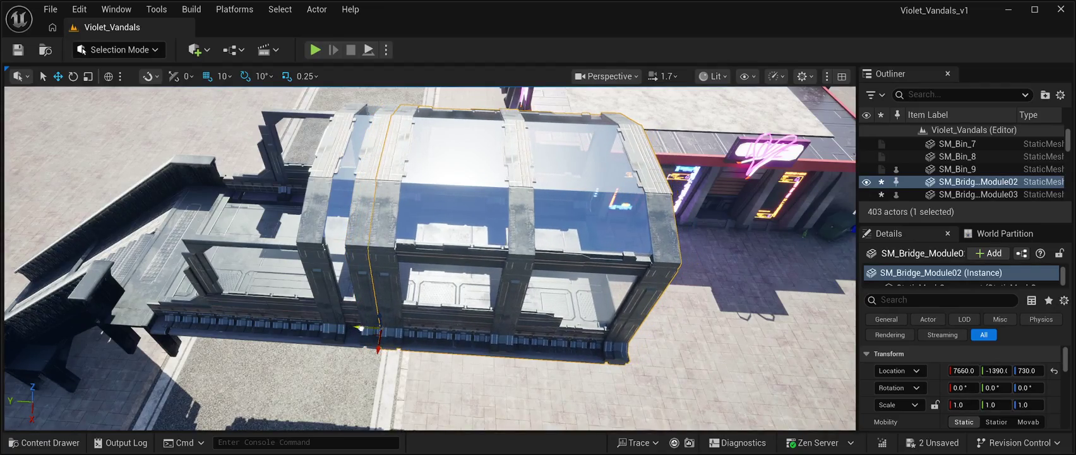
{"action": "mouse_move", "coordinate": [429, 253]}
{"action": "left_mouse_down"}
{"action": "mouse_move", "coordinate": [454, 250]}
{"action": "mouse_move", "coordinate": [431, 262]}
{"action": "mouse_move", "coordinate": [369, 250]}
{"action": "left_mouse_up"}
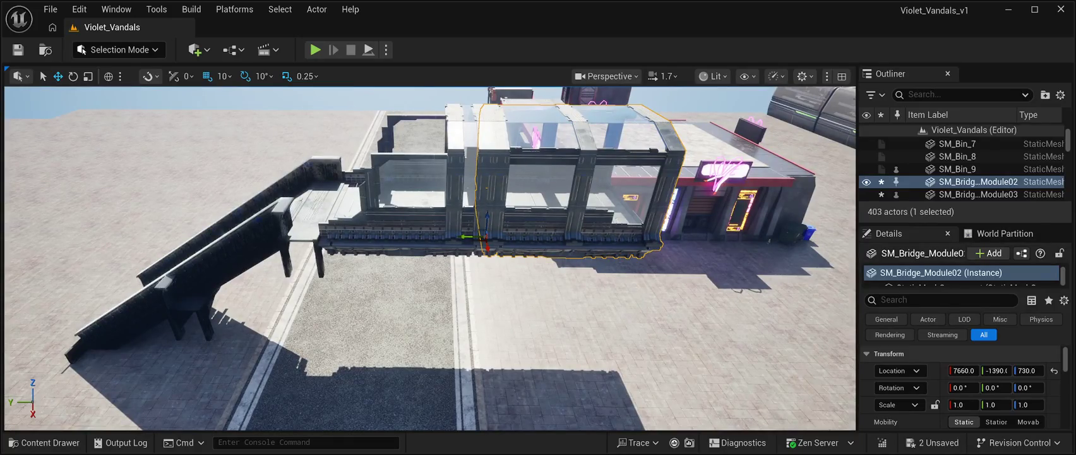
{"action": "left_click_drag", "start_coordinate": [369, 249], "coordinate": [354, 246]}
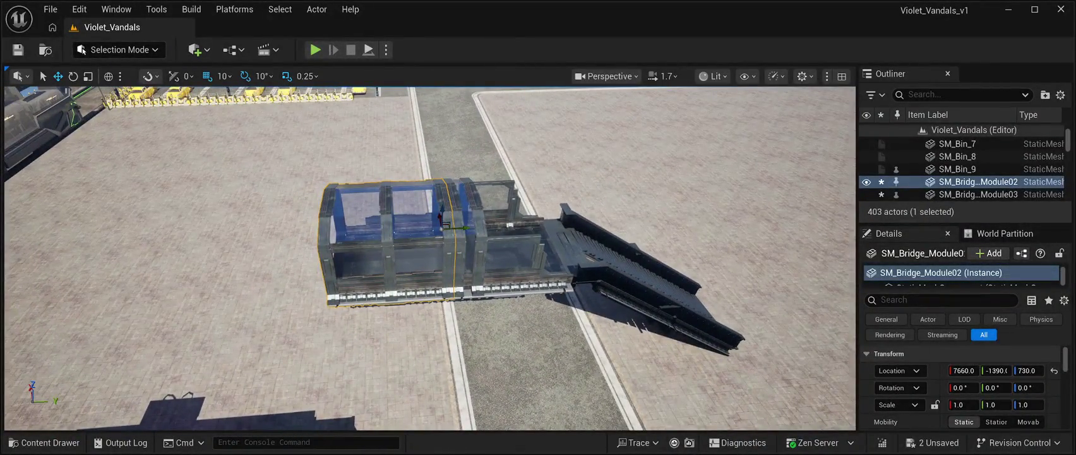
{"action": "left_click_drag", "start_coordinate": [353, 246], "coordinate": [332, 236]}
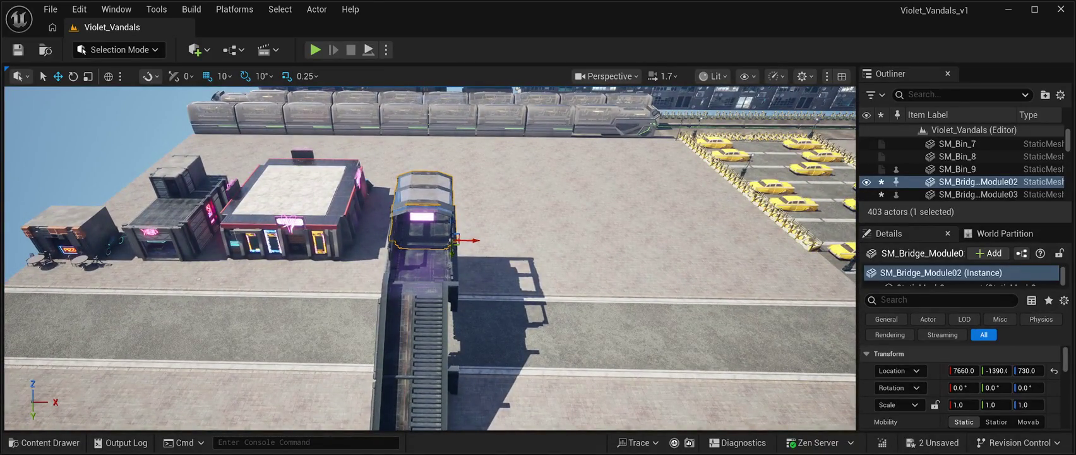
{"action": "left_click", "coordinate": [17, 49]}
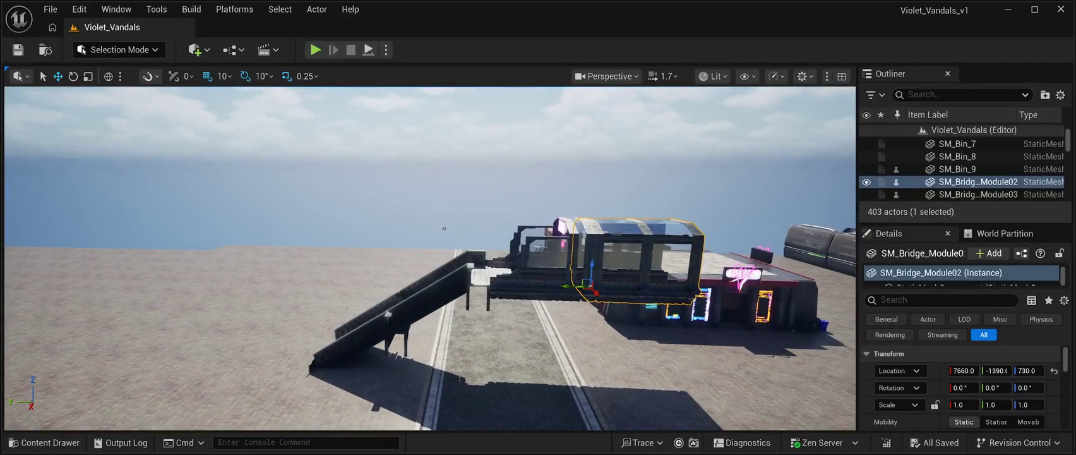
{"action": "left_click", "coordinate": [436, 291]}
{"action": "left_click", "coordinate": [366, 341]}
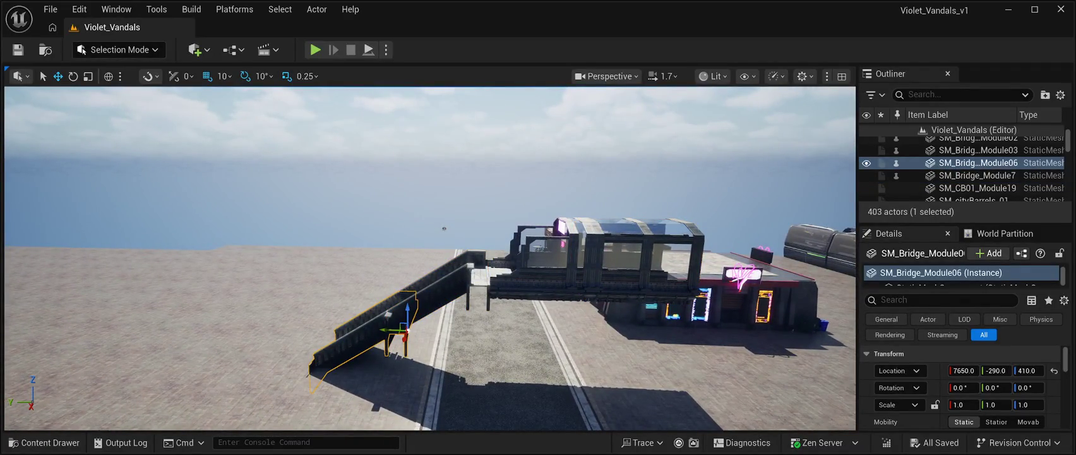
{"action": "left_click_drag", "start_coordinate": [386, 329], "coordinate": [281, 324]}
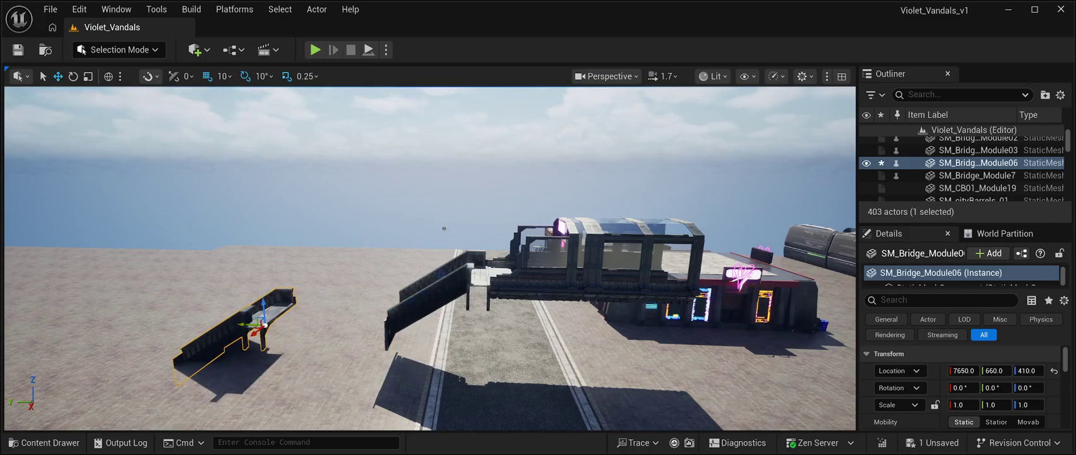
{"action": "left_click", "coordinate": [436, 290]}
{"action": "mouse_move", "coordinate": [469, 282]}
{"action": "left_mouse_down"}
{"action": "mouse_move", "coordinate": [317, 265]}
{"action": "mouse_move", "coordinate": [335, 258]}
{"action": "mouse_move", "coordinate": [322, 278]}
{"action": "mouse_move", "coordinate": [467, 274]}
{"action": "mouse_move", "coordinate": [420, 273]}
{"action": "left_mouse_up"}
{"action": "left_click_drag", "start_coordinate": [448, 228], "coordinate": [397, 178]}
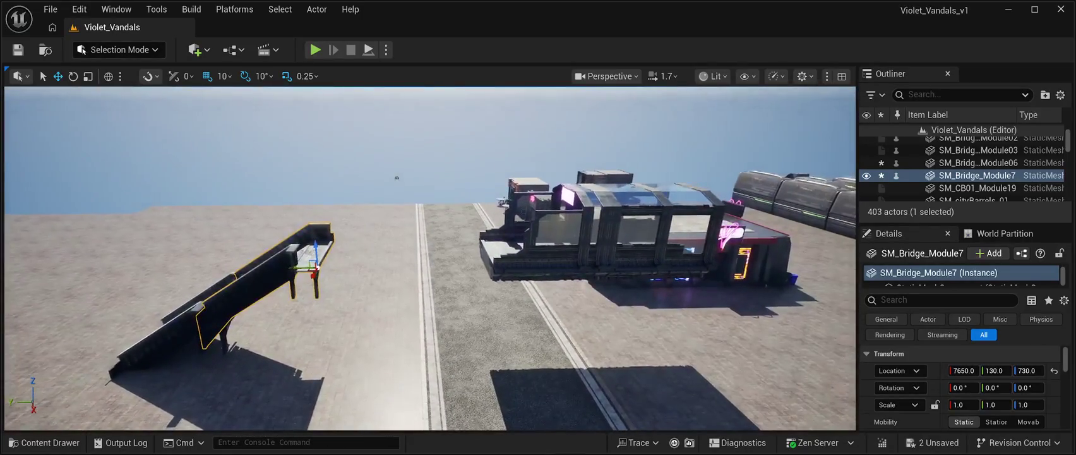
{"action": "left_click", "coordinate": [549, 246]}
{"action": "left_click_drag", "start_coordinate": [474, 265], "coordinate": [278, 270]}
{"action": "key", "text": "f"}
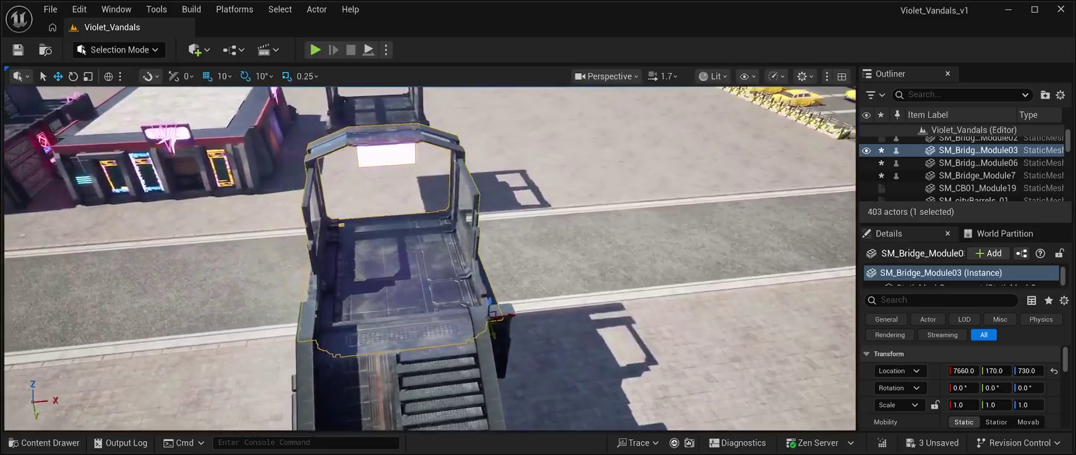
{"action": "left_click_drag", "start_coordinate": [430, 253], "coordinate": [240, 253]}
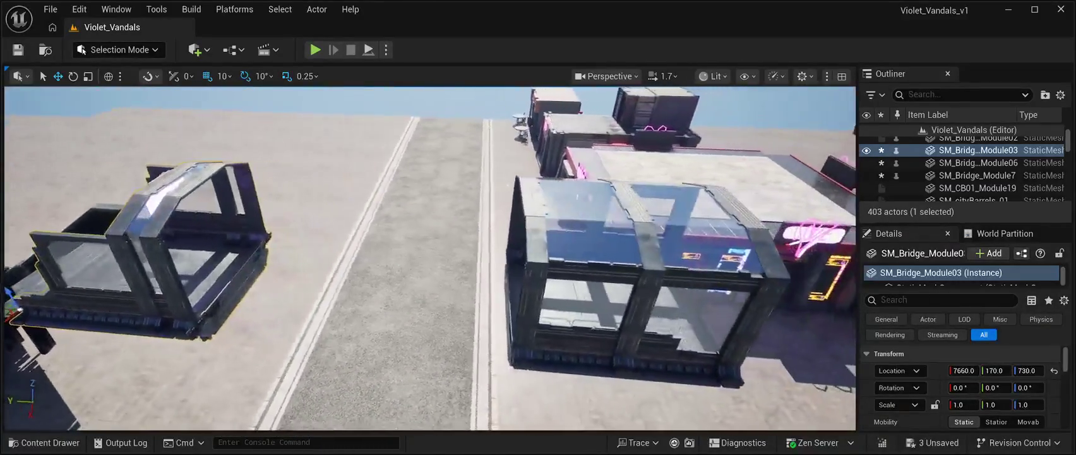
{"action": "left_click", "coordinate": [631, 284]}
{"action": "left_click_drag", "start_coordinate": [489, 349], "coordinate": [183, 327]}
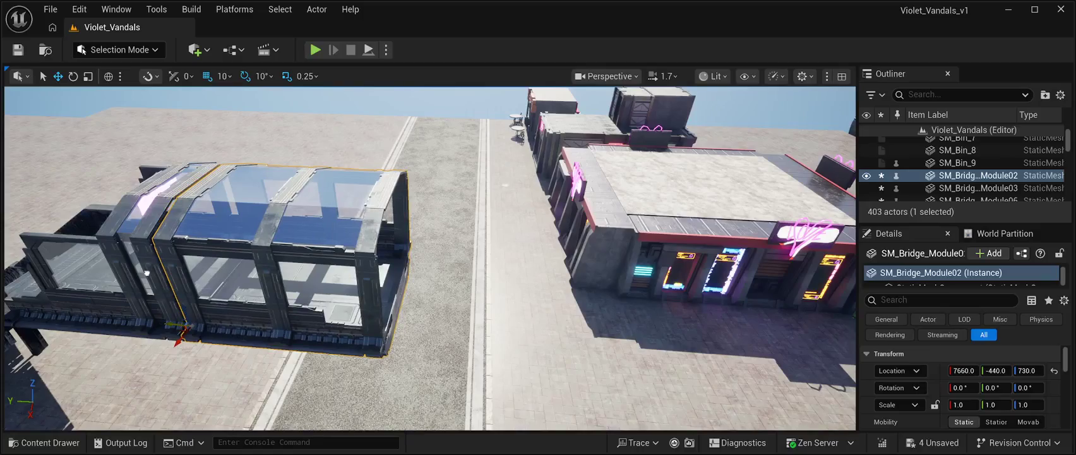
{"action": "mouse_move", "coordinate": [430, 259]}
{"action": "left_mouse_down"}
{"action": "mouse_move", "coordinate": [328, 246]}
{"action": "mouse_move", "coordinate": [303, 278]}
{"action": "left_mouse_up"}
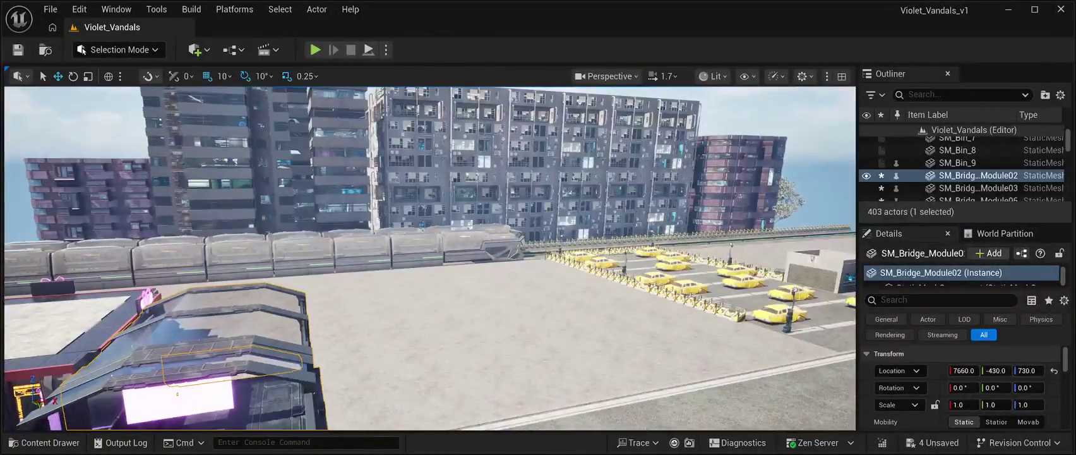
{"action": "left_click", "coordinate": [170, 104]}
{"action": "left_click_drag", "start_coordinate": [171, 104], "coordinate": [180, 190]}
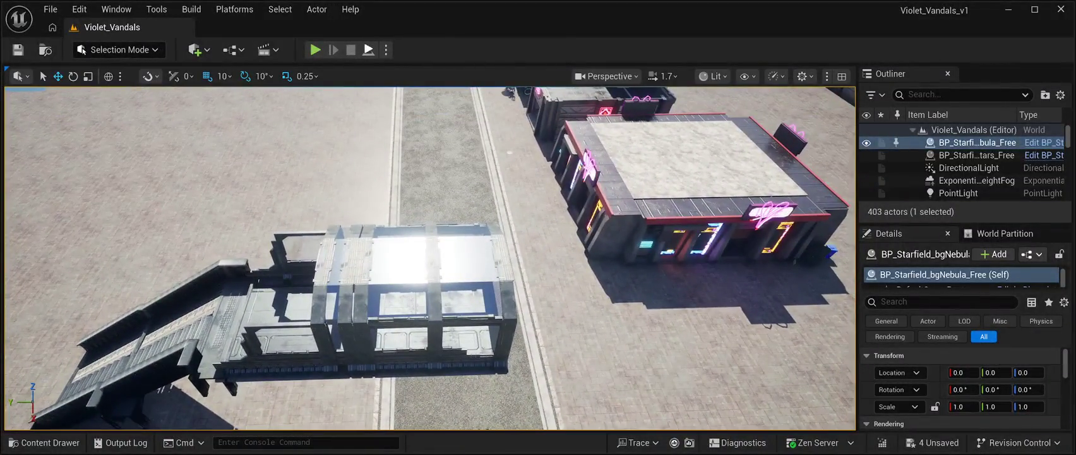
{"action": "left_click", "coordinate": [368, 50]}
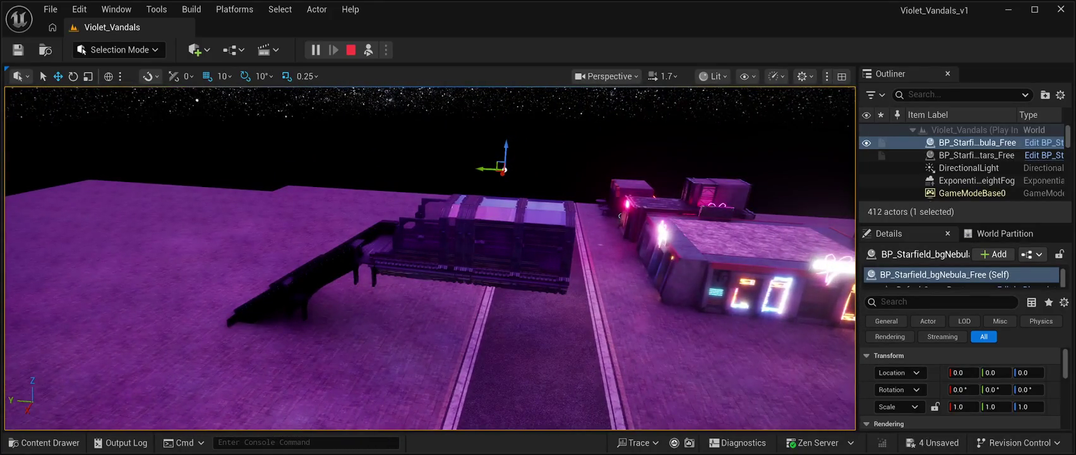
{"action": "key", "text": "Escape"}
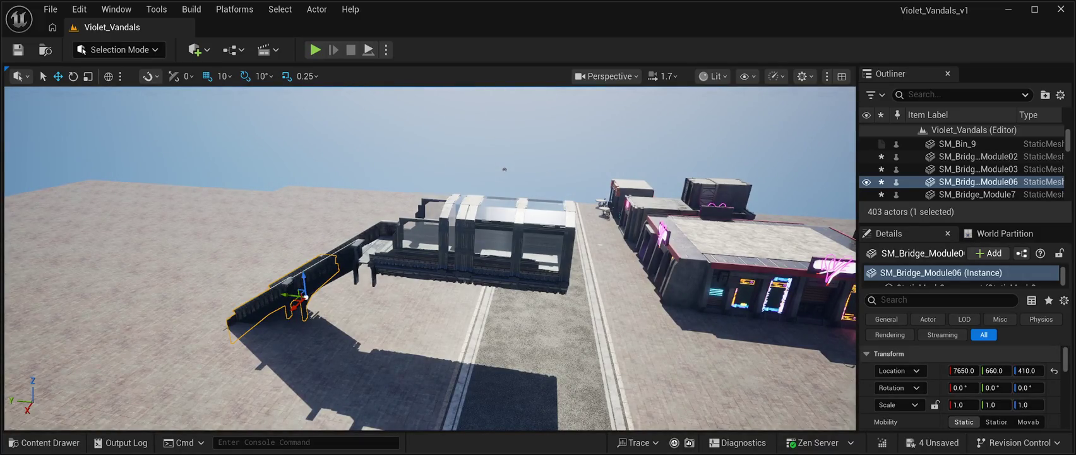
Step: Delete all four bridge modules one by one, then reopen the Meshes library
{"action": "key", "text": "Delete"}
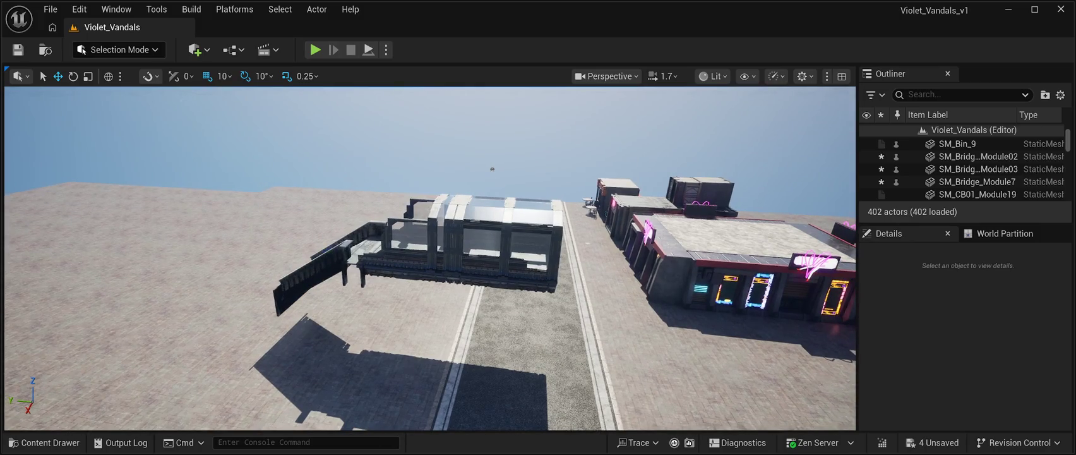
{"action": "left_click", "coordinate": [977, 181]}
{"action": "key", "text": "Delete"}
{"action": "left_click", "coordinate": [976, 168]}
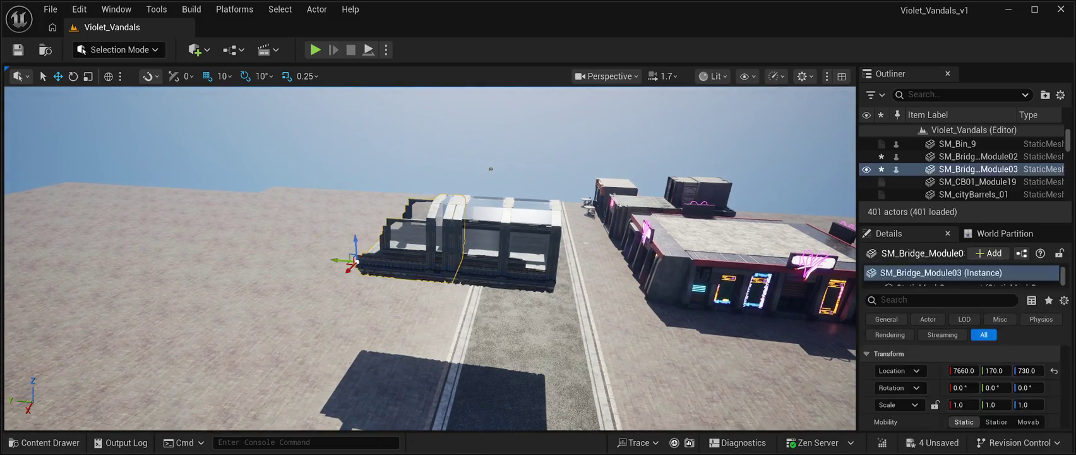
{"action": "key", "text": "Delete"}
{"action": "left_click", "coordinate": [977, 156]}
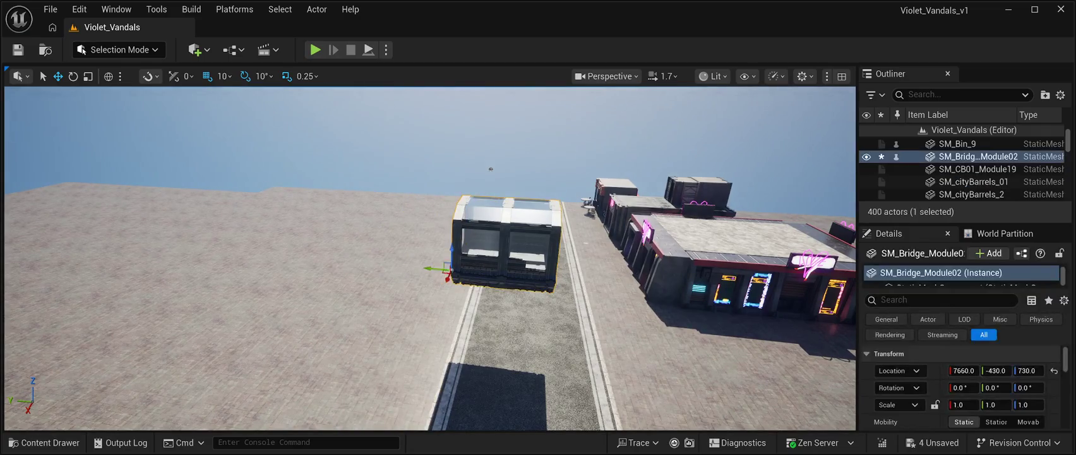
{"action": "key", "text": "Delete"}
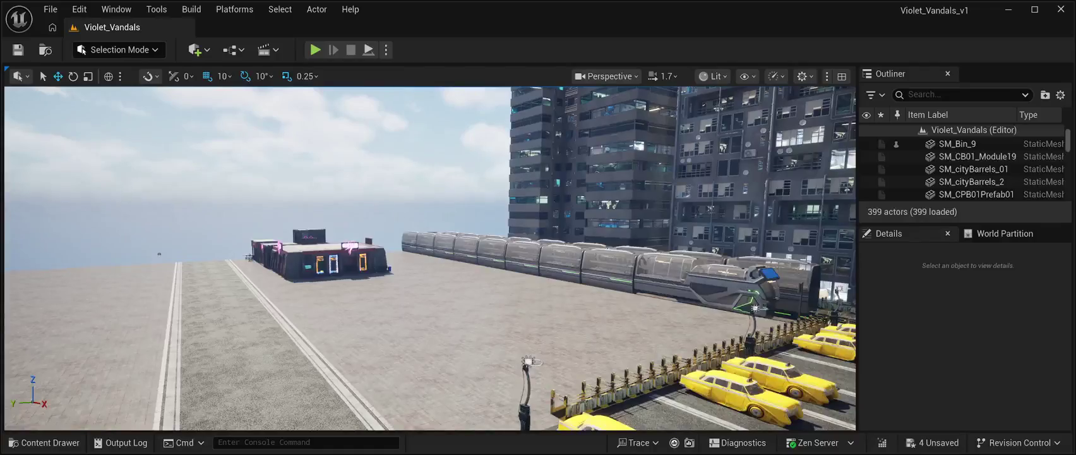
{"action": "key", "text": "ctrl+space"}
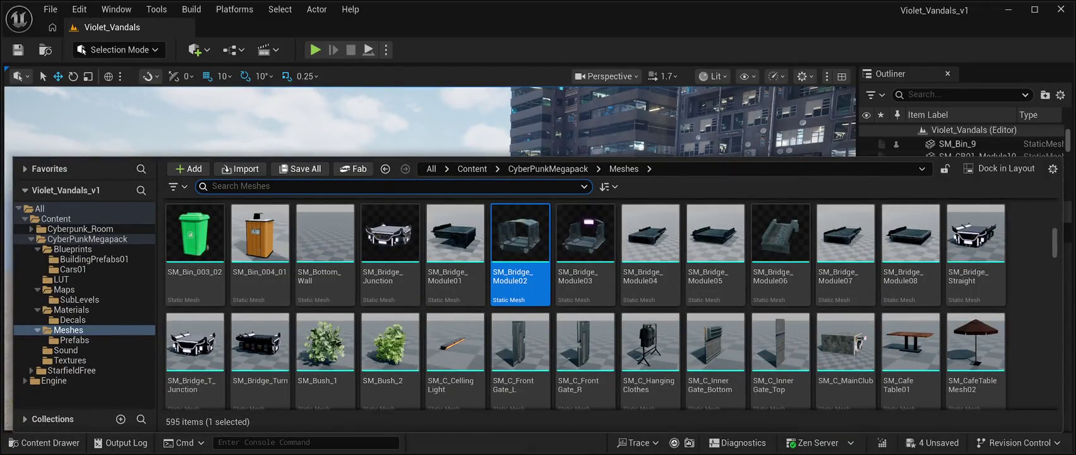
Step: Fly the camera along the road and drop SM_C_MainClub onto the plaza
{"action": "scroll", "coordinate": [845, 316], "scroll_direction": "down", "scroll_amount": 2}
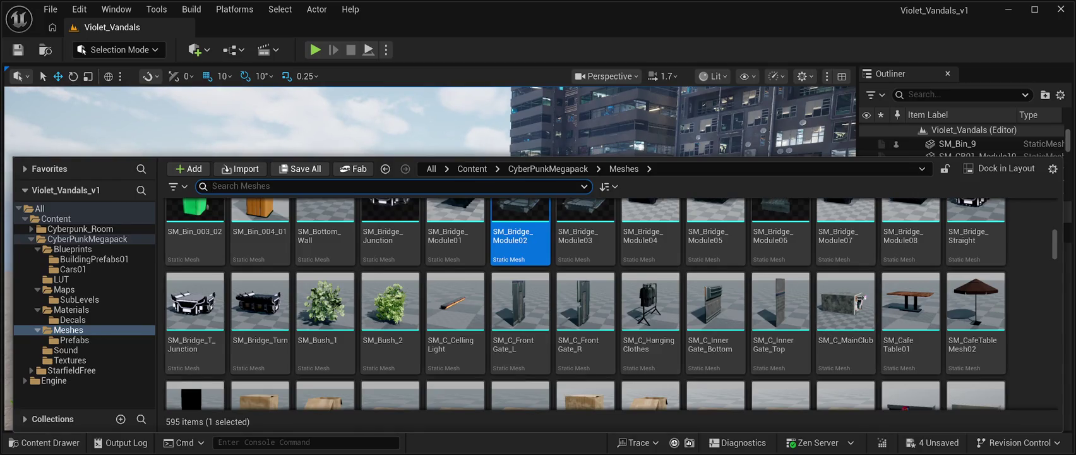
{"action": "key", "text": "ctrl+space"}
{"action": "key", "text": "Up"}
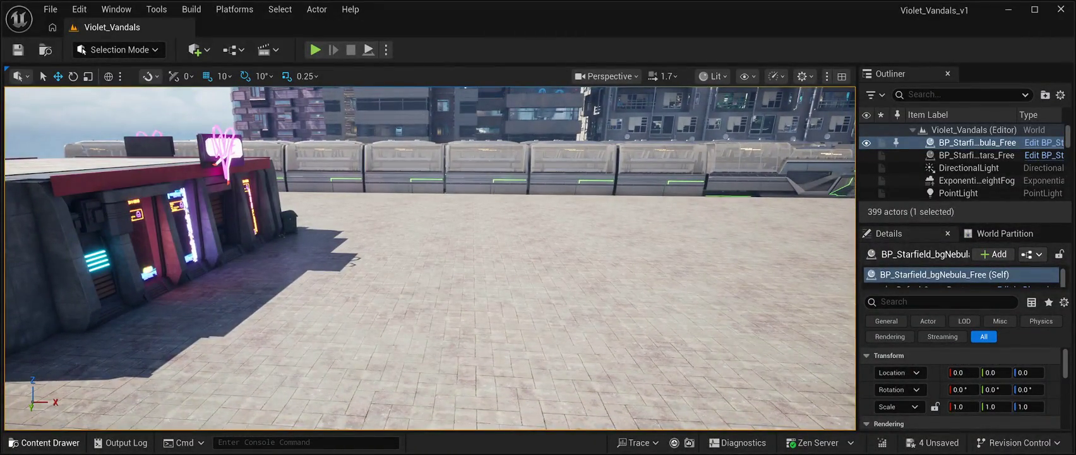
{"action": "key", "text": "ctrl+space"}
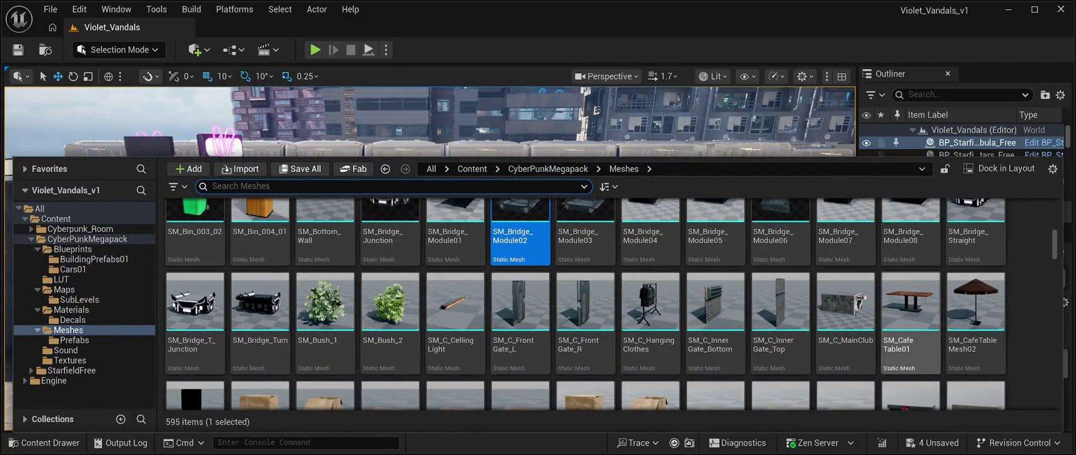
{"action": "left_click", "coordinate": [846, 309]}
{"action": "mouse_move", "coordinate": [845, 303]}
{"action": "left_mouse_down"}
{"action": "mouse_move", "coordinate": [568, 158]}
{"action": "mouse_move", "coordinate": [410, 190]}
{"action": "mouse_move", "coordinate": [366, 252]}
{"action": "left_mouse_up"}
{"action": "left_click_drag", "start_coordinate": [495, 319], "coordinate": [495, 319]}
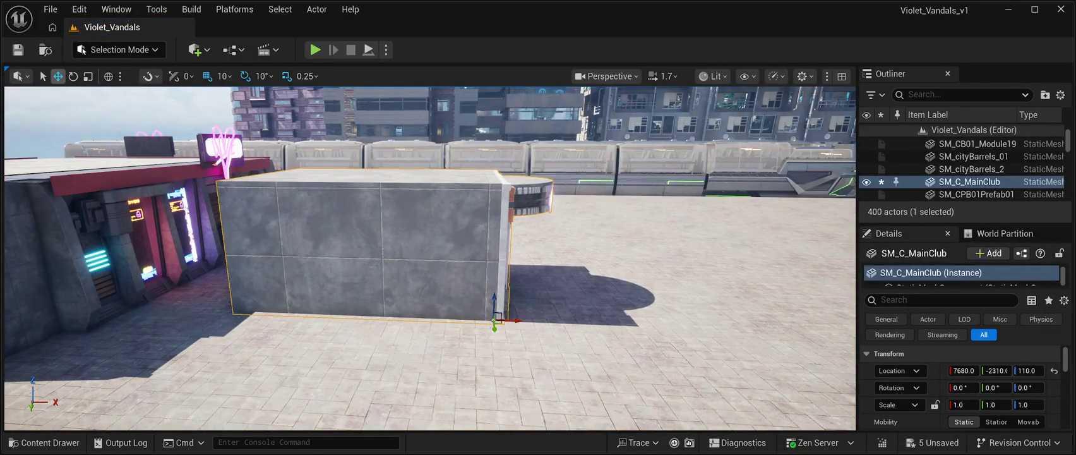
Step: Rotate the club about 90° and move it beside the neon shop at 6820, -2030, 110
{"action": "key", "text": "e"}
{"action": "mouse_move", "coordinate": [472, 330]}
{"action": "left_mouse_down"}
{"action": "mouse_move", "coordinate": [534, 335]}
{"action": "mouse_move", "coordinate": [522, 334]}
{"action": "left_mouse_up"}
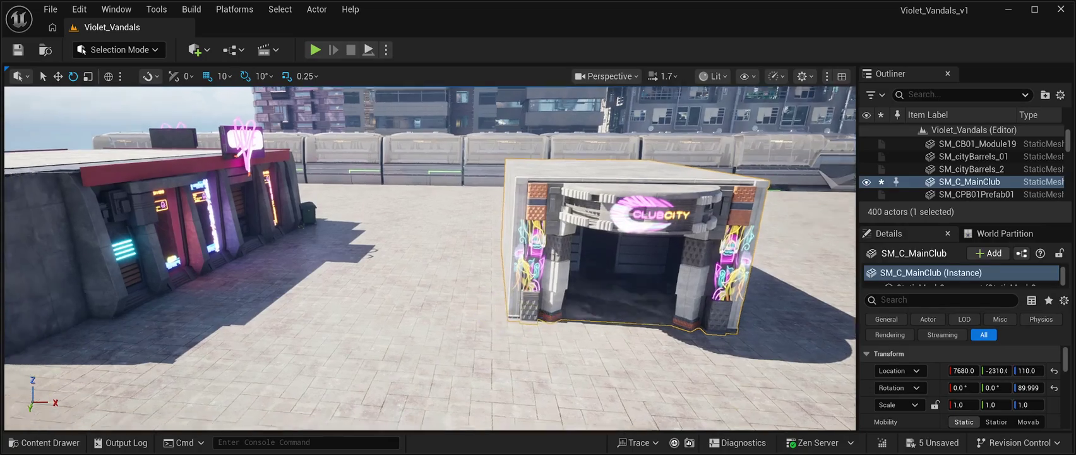
{"action": "scroll", "coordinate": [429, 214], "scroll_direction": "down", "scroll_amount": 5}
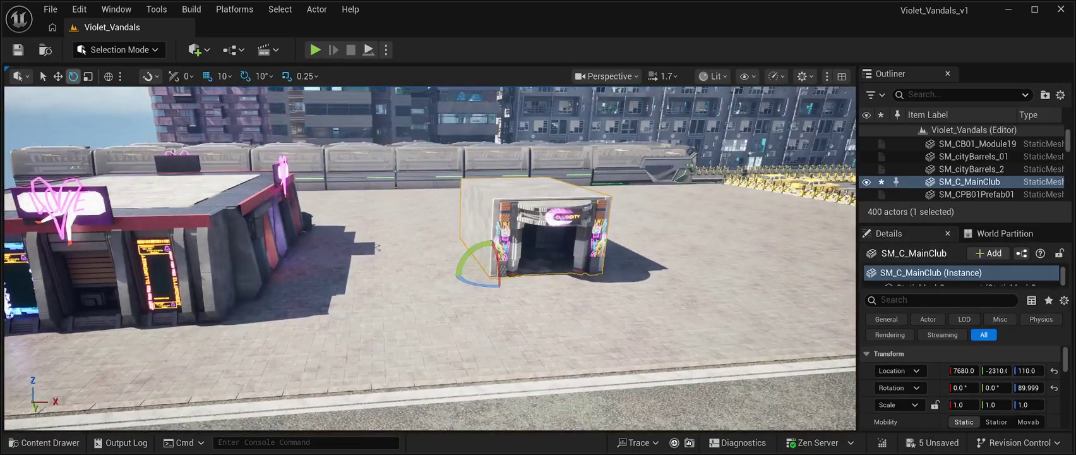
{"action": "key", "text": "w"}
{"action": "mouse_move", "coordinate": [495, 276]}
{"action": "left_mouse_down"}
{"action": "mouse_move", "coordinate": [316, 287]}
{"action": "mouse_move", "coordinate": [313, 302]}
{"action": "mouse_move", "coordinate": [446, 291]}
{"action": "left_mouse_up"}
{"action": "left_click_drag", "start_coordinate": [278, 282], "coordinate": [269, 294]}
{"action": "mouse_move", "coordinate": [379, 297]}
{"action": "left_mouse_down"}
{"action": "mouse_move", "coordinate": [493, 274]}
{"action": "mouse_move", "coordinate": [480, 236]}
{"action": "mouse_move", "coordinate": [468, 278]}
{"action": "mouse_move", "coordinate": [508, 278]}
{"action": "left_mouse_up"}
Step: Delete the four neon billboards from the shop roof, including the pink one
{"action": "left_click", "coordinate": [429, 150]}
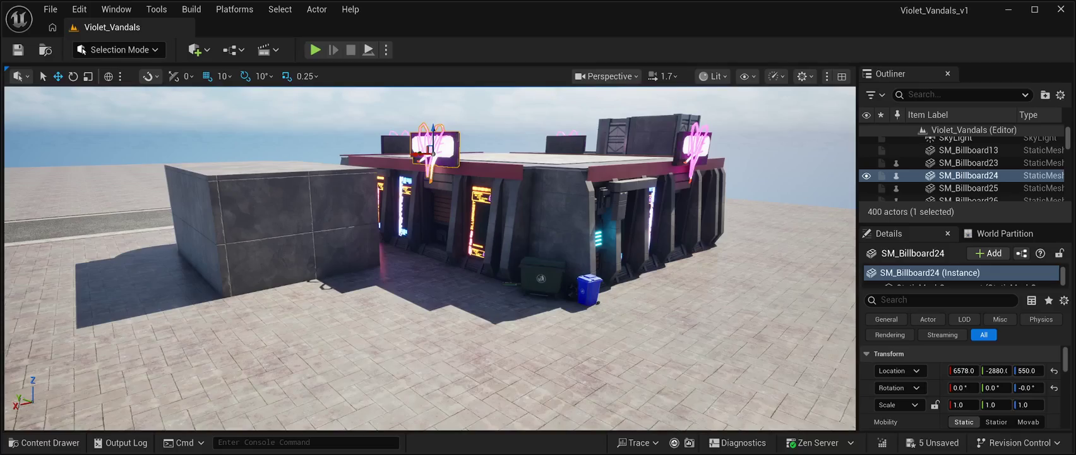
{"action": "key", "text": "Delete"}
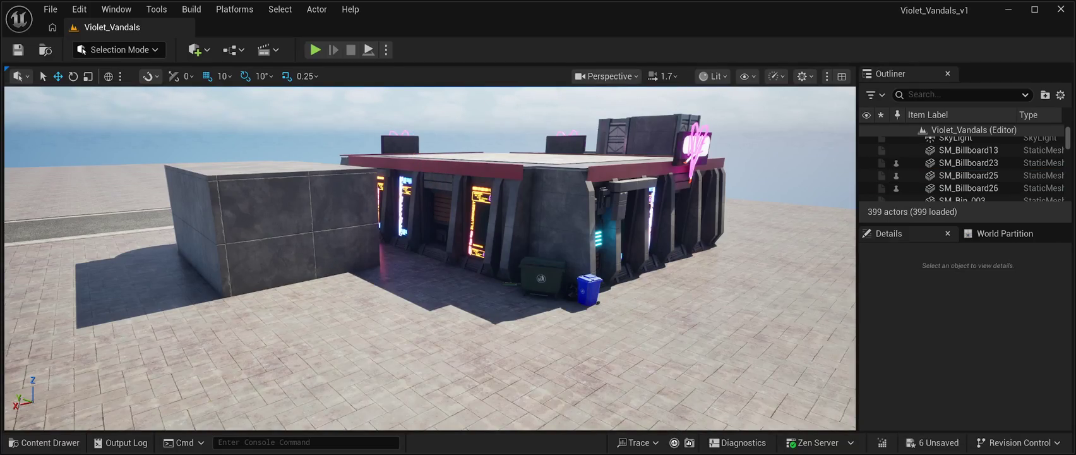
{"action": "left_click", "coordinate": [695, 144]}
{"action": "key", "text": "Delete"}
{"action": "left_click", "coordinate": [565, 143]}
{"action": "key", "text": "Delete"}
{"action": "left_click", "coordinate": [399, 143]}
{"action": "key", "text": "Delete"}
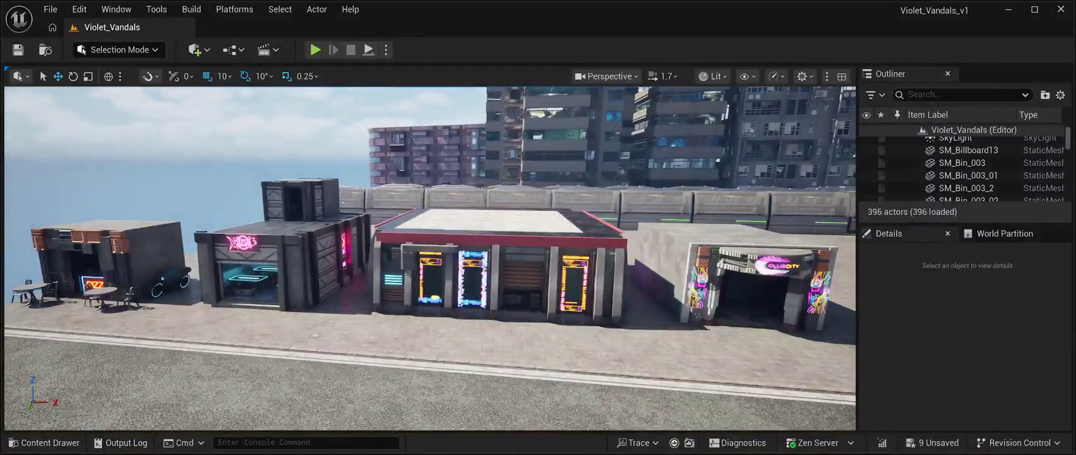
Step: Scroll the Meshes library to the SM_Billboard meshes
{"action": "left_click", "coordinate": [44, 442]}
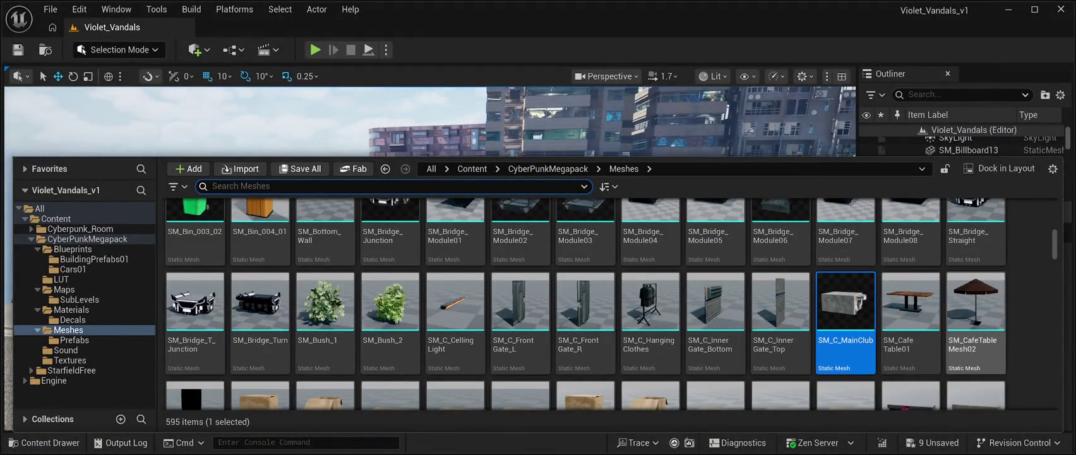
{"action": "scroll", "coordinate": [610, 303], "scroll_direction": "up", "scroll_amount": 5}
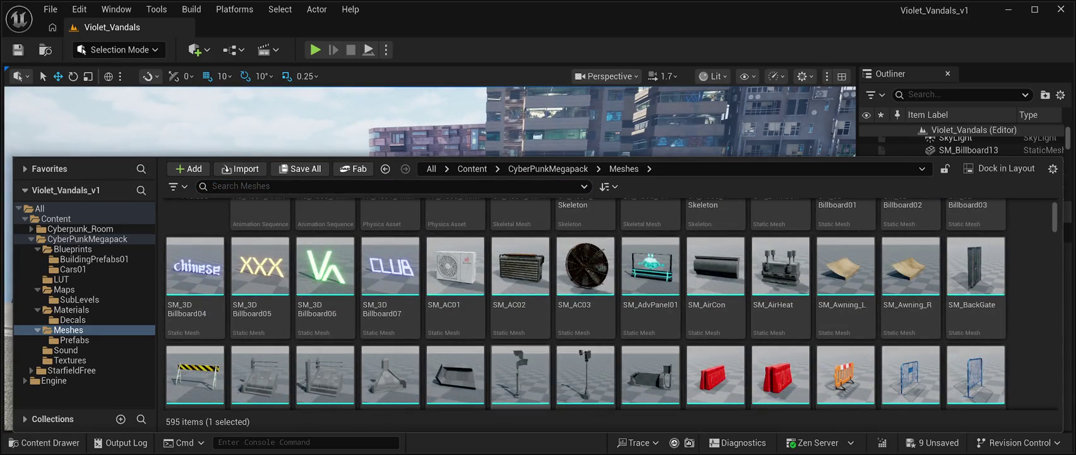
{"action": "scroll", "coordinate": [584, 303], "scroll_direction": "up", "scroll_amount": 2}
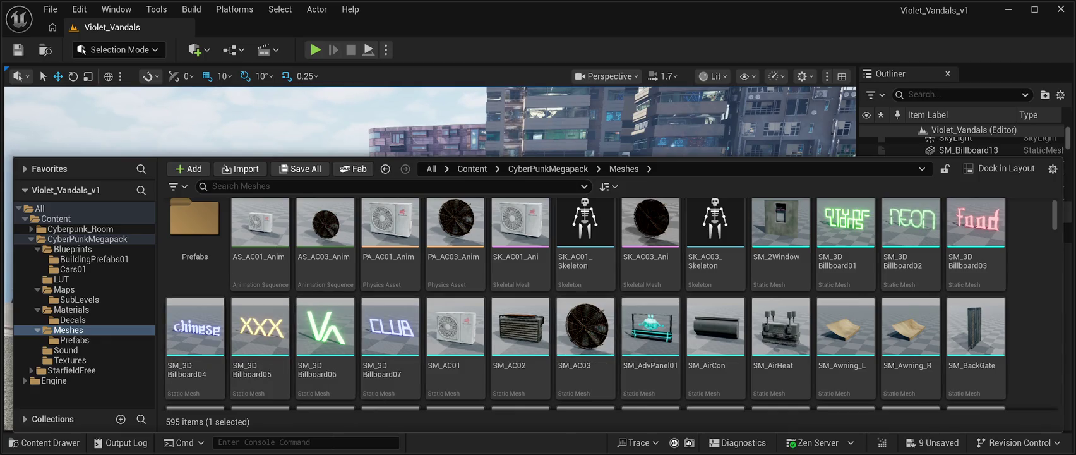
{"action": "scroll", "coordinate": [694, 303], "scroll_direction": "down", "scroll_amount": 5}
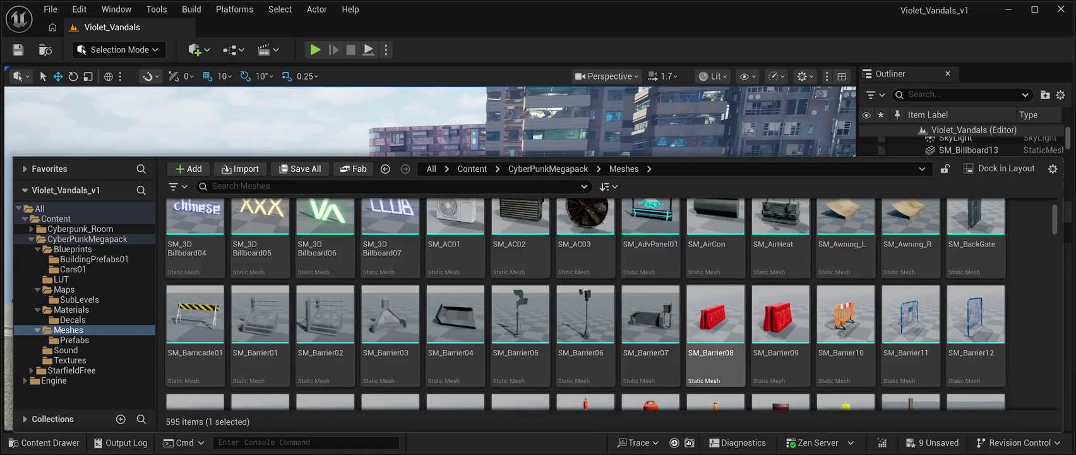
{"action": "scroll", "coordinate": [780, 329], "scroll_direction": "down", "scroll_amount": 1}
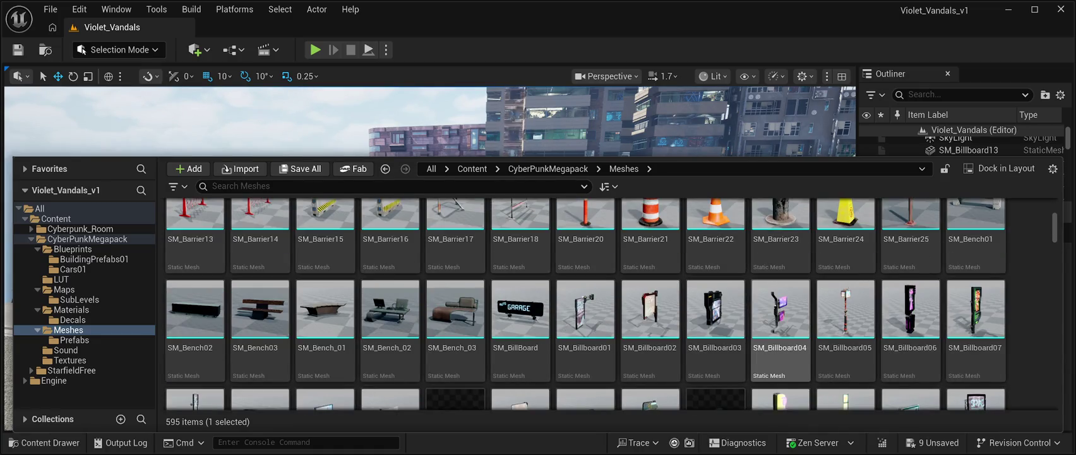
{"action": "scroll", "coordinate": [781, 328], "scroll_direction": "down", "scroll_amount": 1}
{"action": "scroll", "coordinate": [781, 328], "scroll_direction": "down", "scroll_amount": 1}
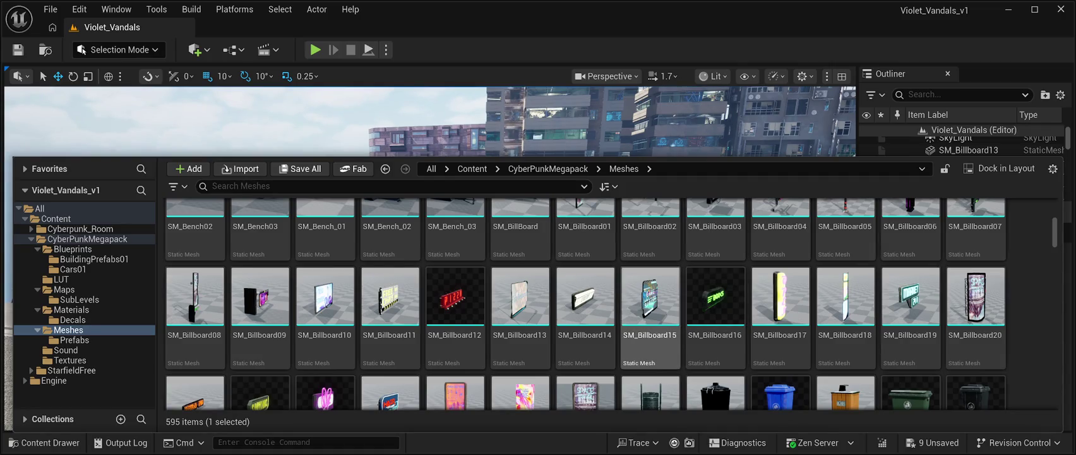
Step: Drop SM_Billboard09 onto the street and rotate it about -170° to face the street
{"action": "left_click_drag", "start_coordinate": [261, 297], "coordinate": [265, 126]}
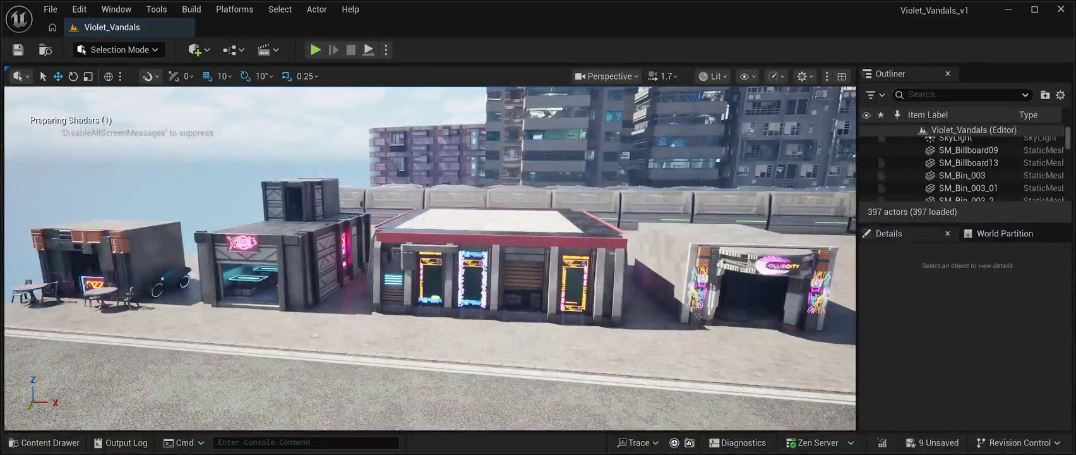
{"action": "left_click_drag", "start_coordinate": [281, 332], "coordinate": [243, 346]}
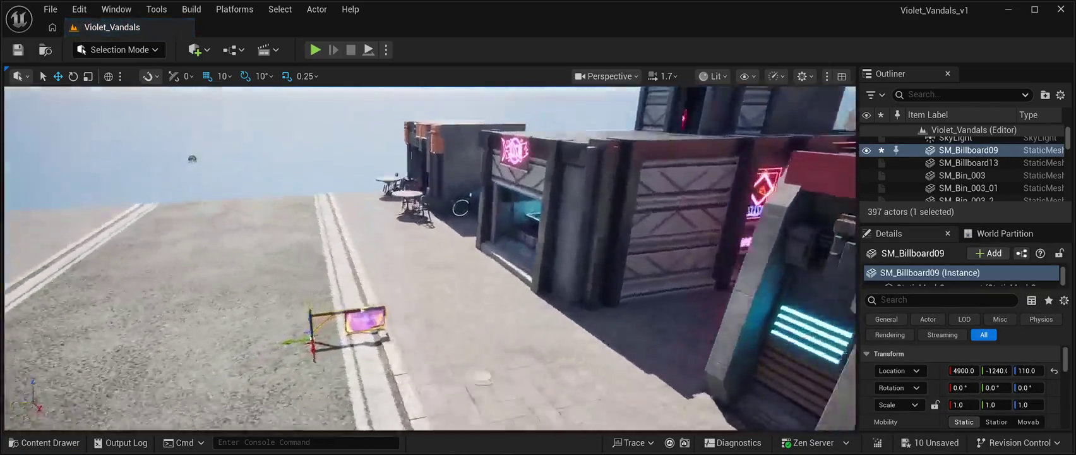
{"action": "left_click_drag", "start_coordinate": [429, 259], "coordinate": [505, 247]}
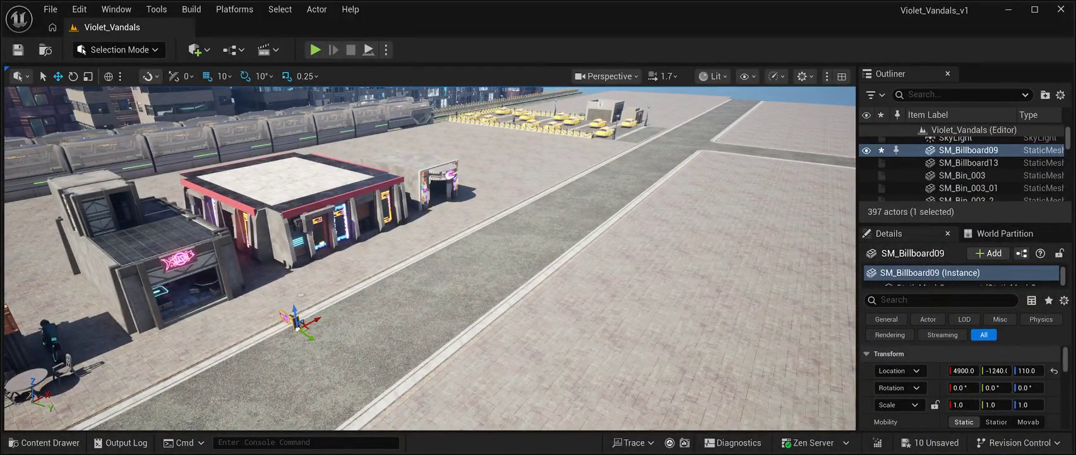
{"action": "key", "text": "e"}
{"action": "mouse_move", "coordinate": [293, 346]}
{"action": "left_mouse_down"}
{"action": "mouse_move", "coordinate": [303, 341]}
{"action": "mouse_move", "coordinate": [246, 350]}
{"action": "left_mouse_up"}
Step: Move the billboard onto the shop facade just above the shuttered door, around 6070, -1920, 400
{"action": "key", "text": "w"}
{"action": "mouse_move", "coordinate": [430, 259]}
{"action": "left_mouse_down"}
{"action": "mouse_move", "coordinate": [429, 240]}
{"action": "mouse_move", "coordinate": [404, 266]}
{"action": "mouse_move", "coordinate": [449, 262]}
{"action": "left_mouse_up"}
{"action": "mouse_move", "coordinate": [285, 327]}
{"action": "left_mouse_down"}
{"action": "mouse_move", "coordinate": [344, 221]}
{"action": "mouse_move", "coordinate": [349, 120]}
{"action": "mouse_move", "coordinate": [251, 139]}
{"action": "mouse_move", "coordinate": [43, 340]}
{"action": "left_mouse_up"}
{"action": "mouse_move", "coordinate": [413, 265]}
{"action": "left_mouse_down"}
{"action": "mouse_move", "coordinate": [513, 265]}
{"action": "mouse_move", "coordinate": [319, 265]}
{"action": "mouse_move", "coordinate": [505, 266]}
{"action": "mouse_move", "coordinate": [357, 266]}
{"action": "left_mouse_up"}
{"action": "mouse_move", "coordinate": [358, 295]}
{"action": "left_mouse_down"}
{"action": "mouse_move", "coordinate": [363, 314]}
{"action": "mouse_move", "coordinate": [296, 335]}
{"action": "mouse_move", "coordinate": [243, 374]}
{"action": "left_mouse_up"}
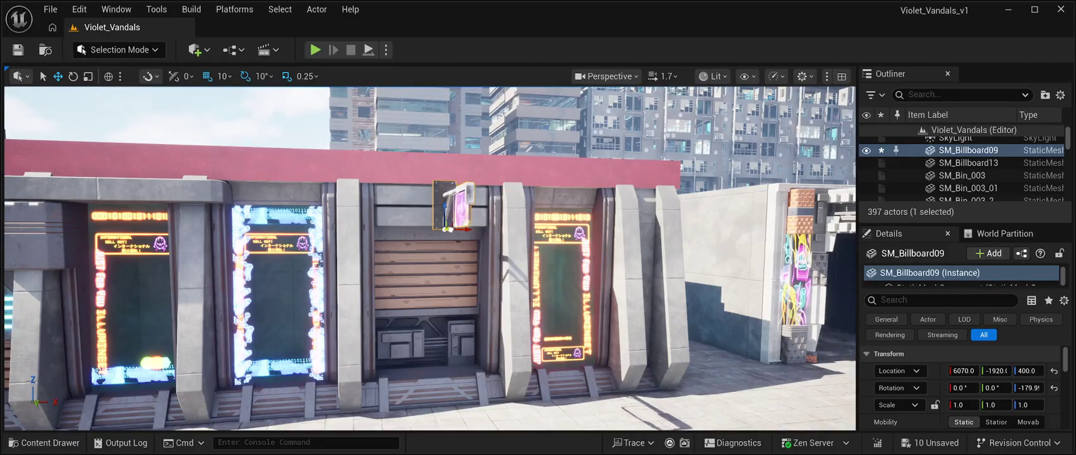
{"action": "left_click_drag", "start_coordinate": [243, 374], "coordinate": [271, 373]}
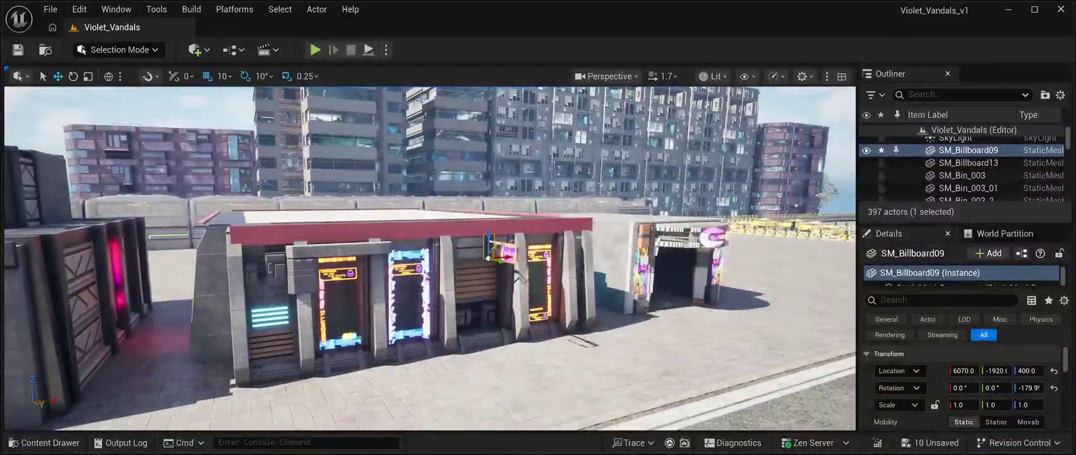
Step: Slide SM_Billboard09 left to about X 5480, lower it slightly, then save the Violet_Vandals level
{"action": "left_click_drag", "start_coordinate": [491, 255], "coordinate": [475, 253]}
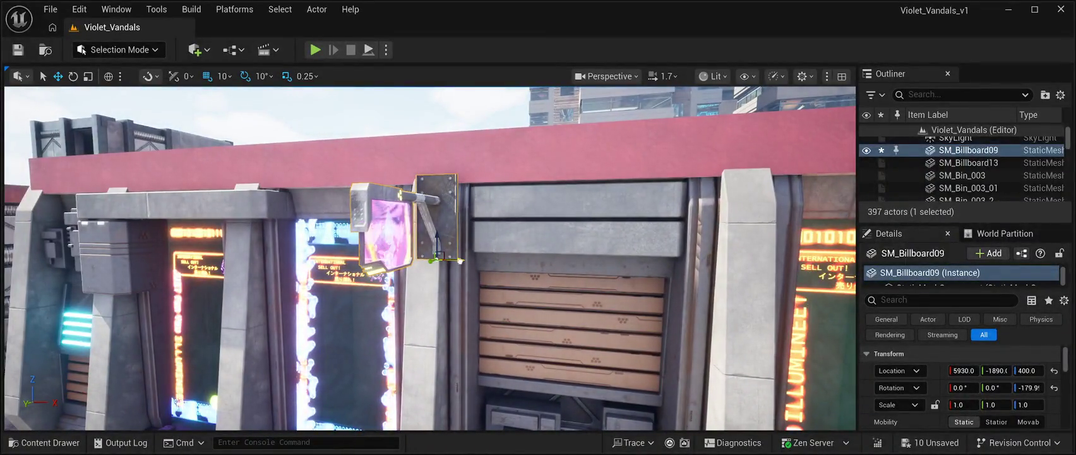
{"action": "left_click_drag", "start_coordinate": [460, 260], "coordinate": [150, 254]}
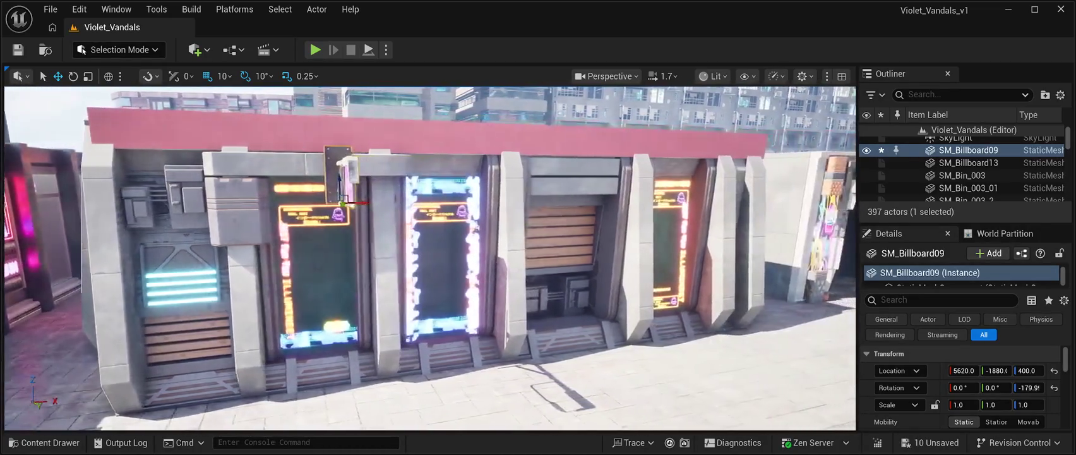
{"action": "left_click_drag", "start_coordinate": [347, 203], "coordinate": [237, 205]}
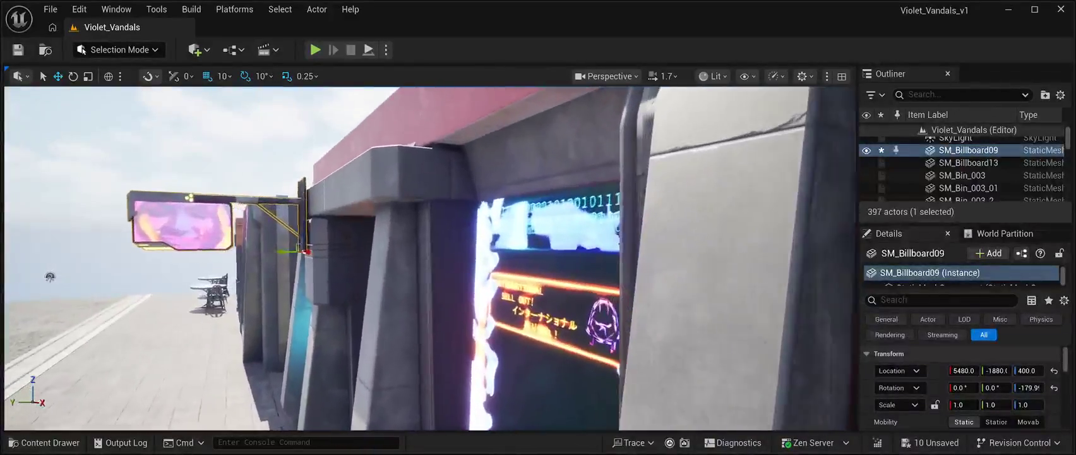
{"action": "left_click_drag", "start_coordinate": [299, 233], "coordinate": [312, 273]}
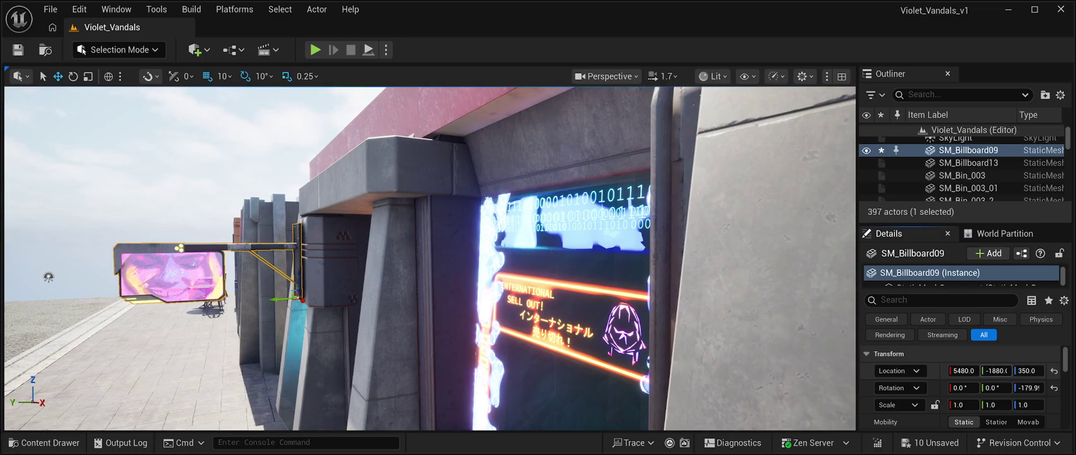
{"action": "left_click_drag", "start_coordinate": [281, 298], "coordinate": [286, 299]}
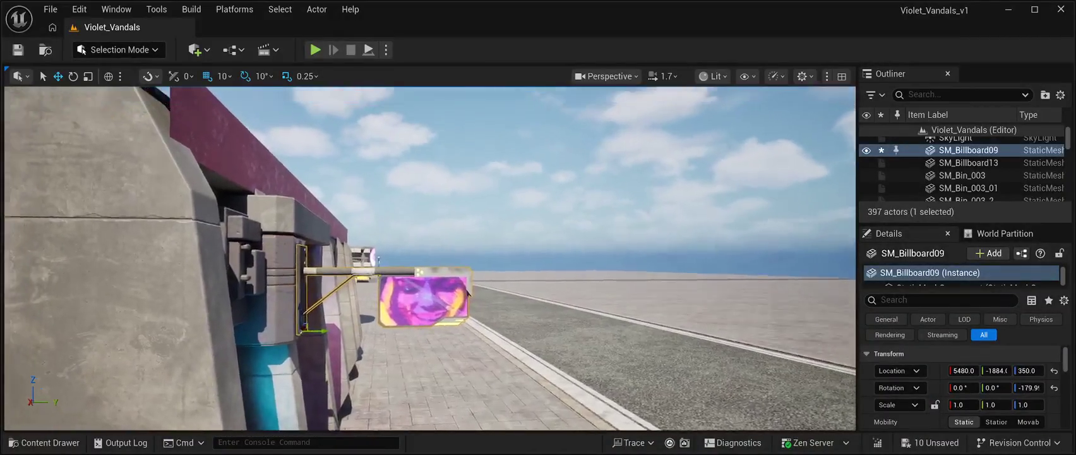
{"action": "left_click", "coordinate": [976, 142]}
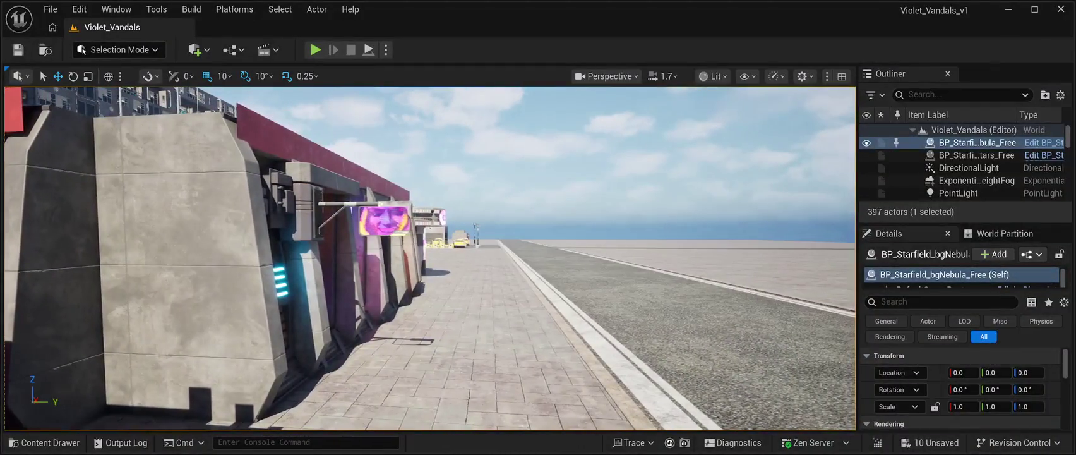
{"action": "left_click", "coordinate": [18, 49]}
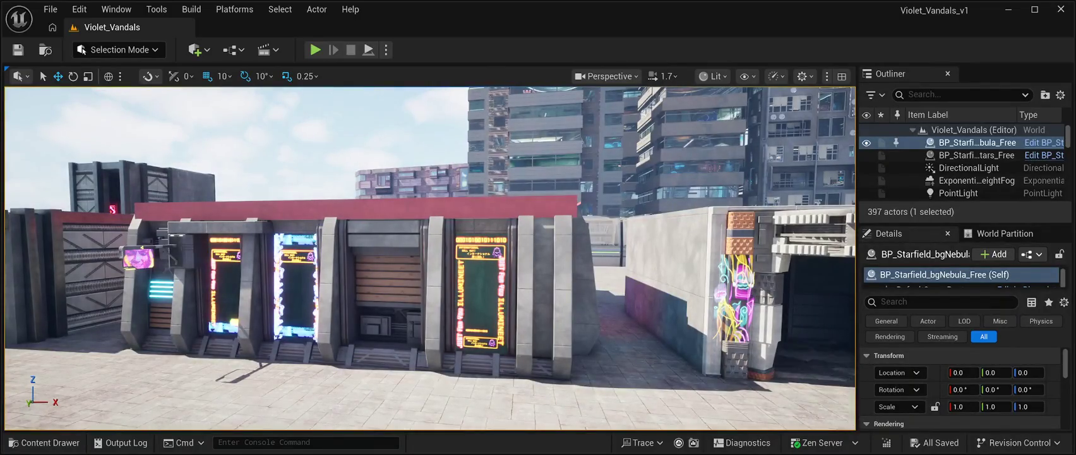
Step: Place the SM_Billboard19 MARKET 24H sign on the market front, rotated about 80° outward
{"action": "key", "text": "ctrl+space"}
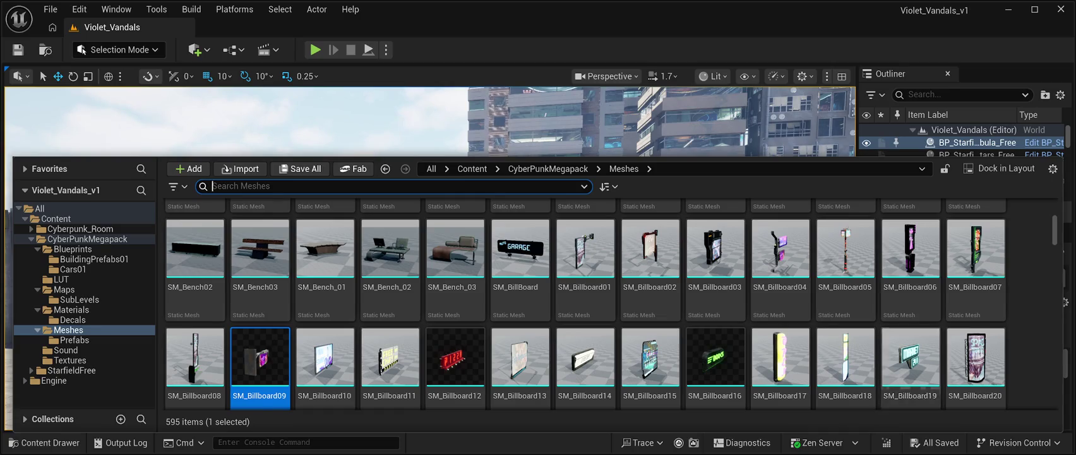
{"action": "double_click", "coordinate": [910, 357]}
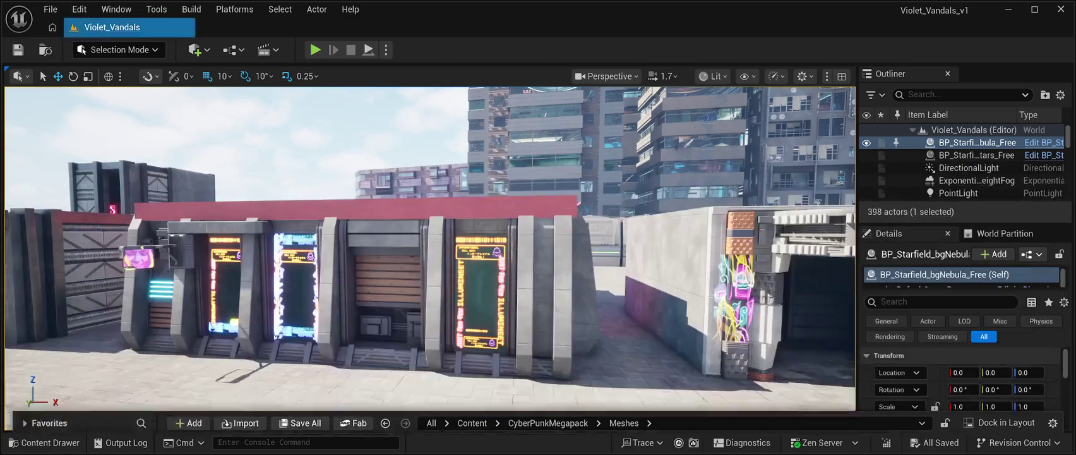
{"action": "left_click_drag", "start_coordinate": [410, 416], "coordinate": [409, 246]}
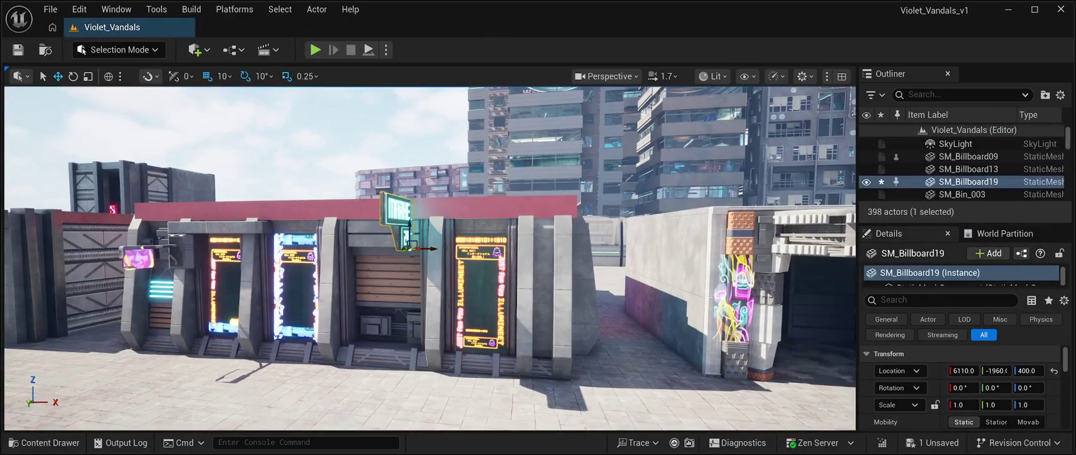
{"action": "key", "text": "e"}
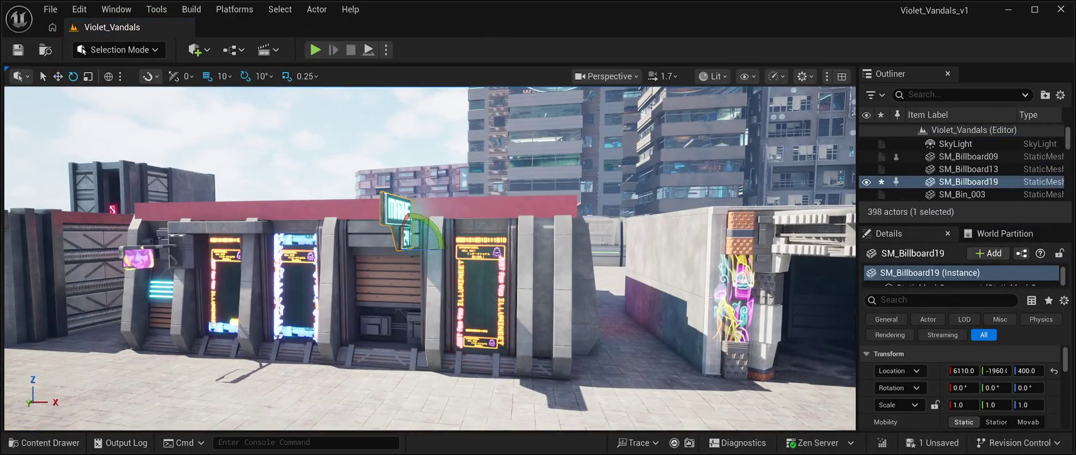
{"action": "mouse_move", "coordinate": [441, 247]}
{"action": "left_mouse_down"}
{"action": "mouse_move", "coordinate": [379, 250]}
{"action": "mouse_move", "coordinate": [442, 251]}
{"action": "mouse_move", "coordinate": [412, 250]}
{"action": "left_mouse_up"}
{"action": "key", "text": "w"}
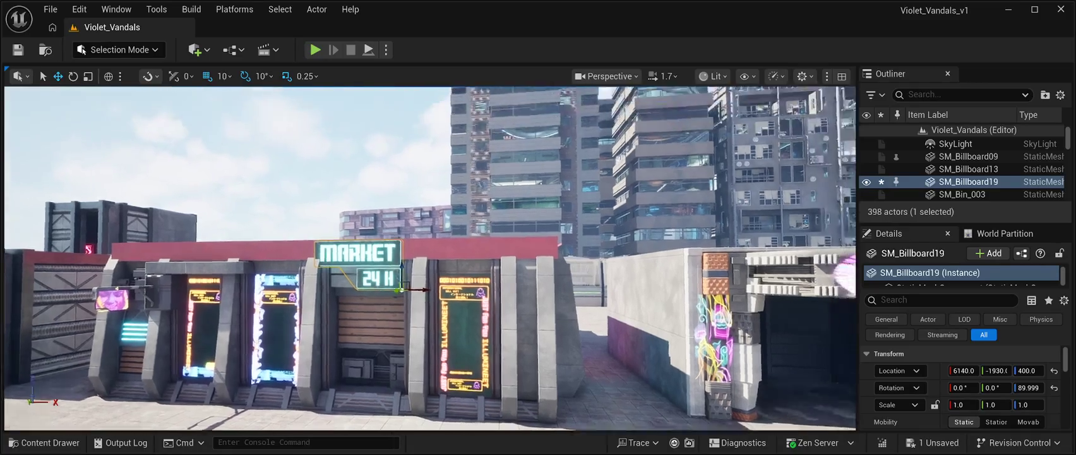
Step: Nudge the MARKET 24H sign slightly right above the shutter and save the level
{"action": "key", "text": "s"}
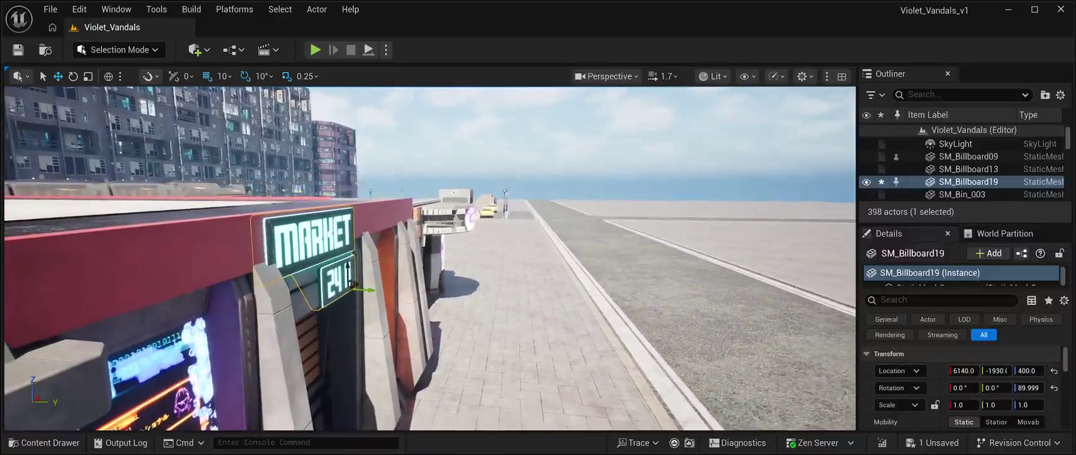
{"action": "left_click", "coordinate": [349, 278]}
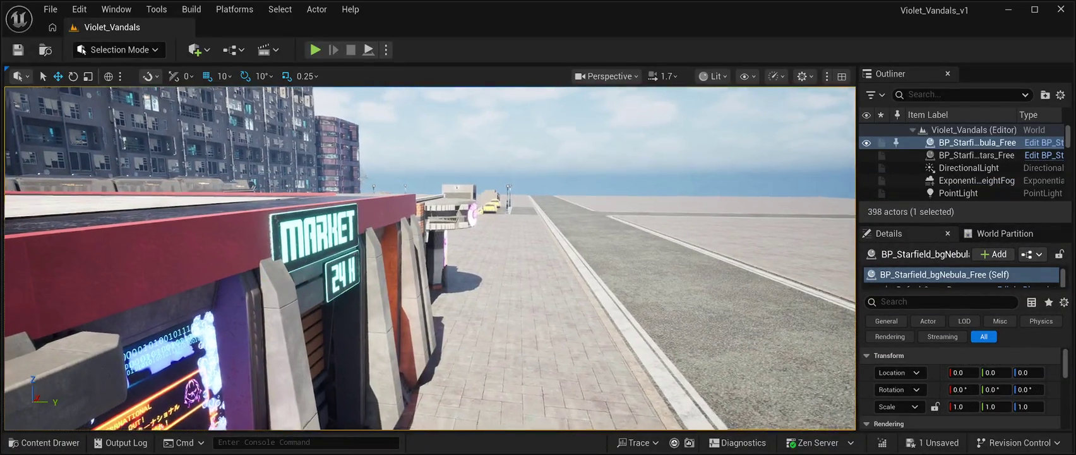
{"action": "key", "text": "w"}
{"action": "key", "text": "d"}
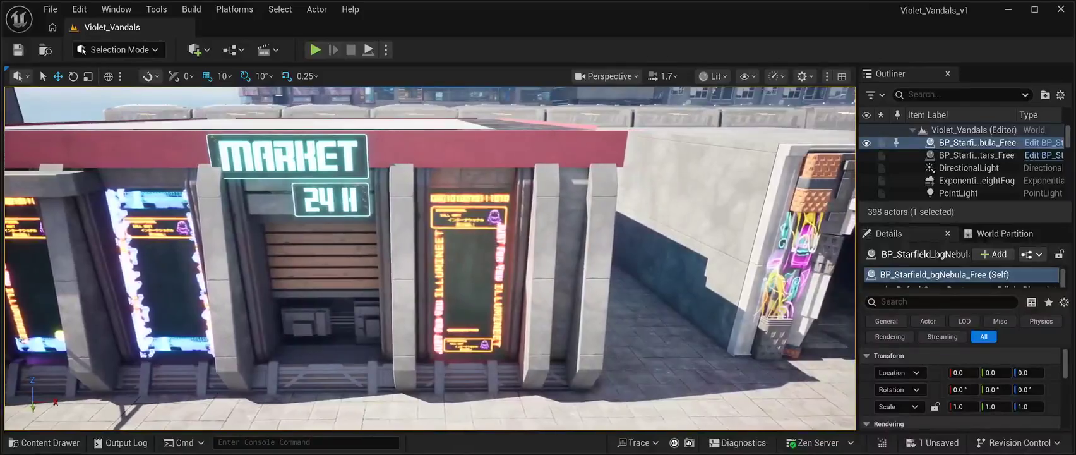
{"action": "left_click", "coordinate": [330, 200]}
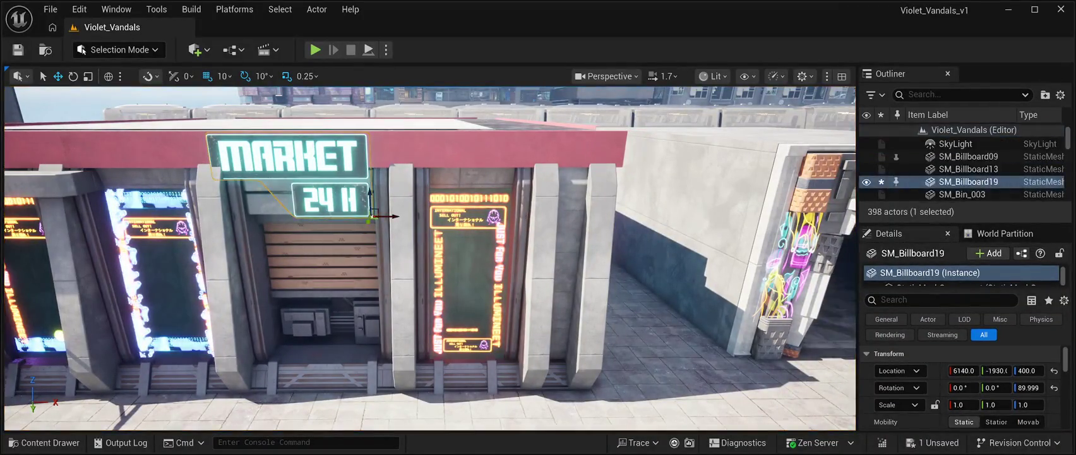
{"action": "left_click_drag", "start_coordinate": [396, 217], "coordinate": [409, 217]}
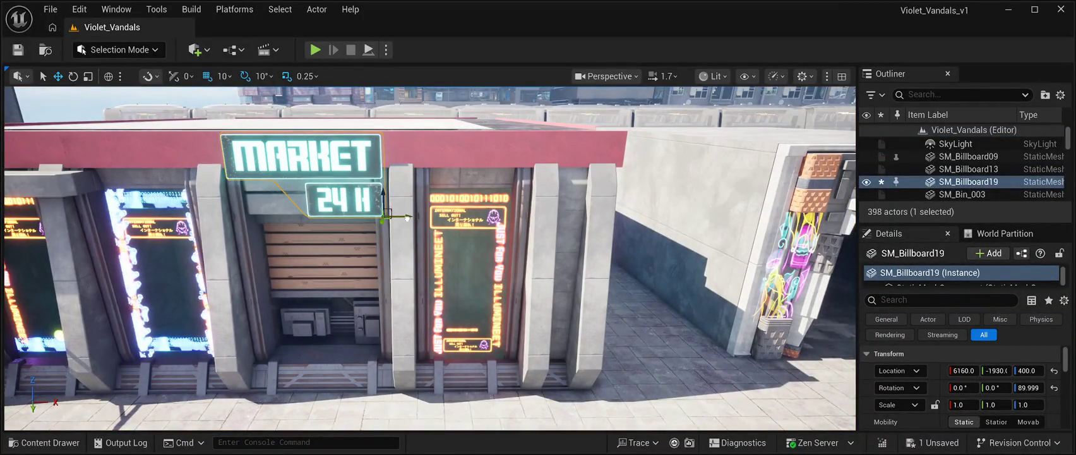
{"action": "key", "text": "s"}
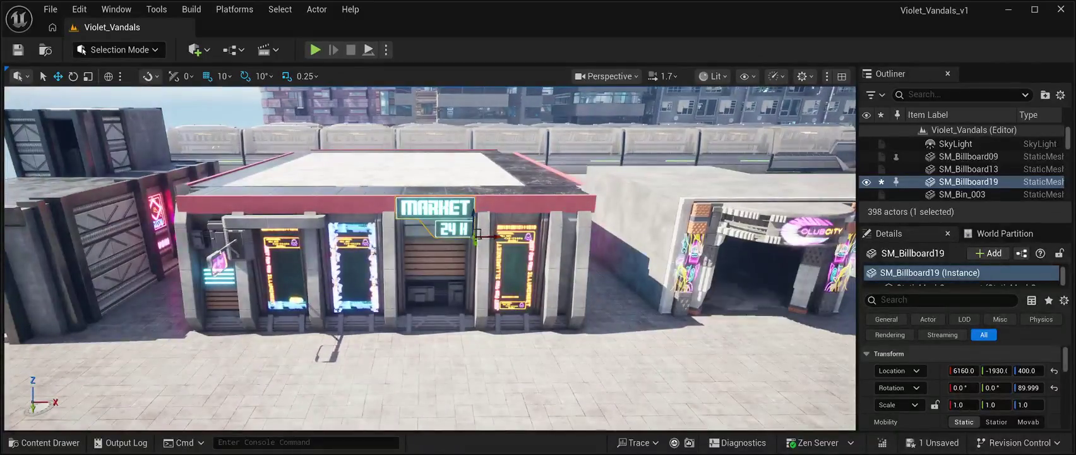
{"action": "left_click_drag", "start_coordinate": [430, 265], "coordinate": [429, 240]}
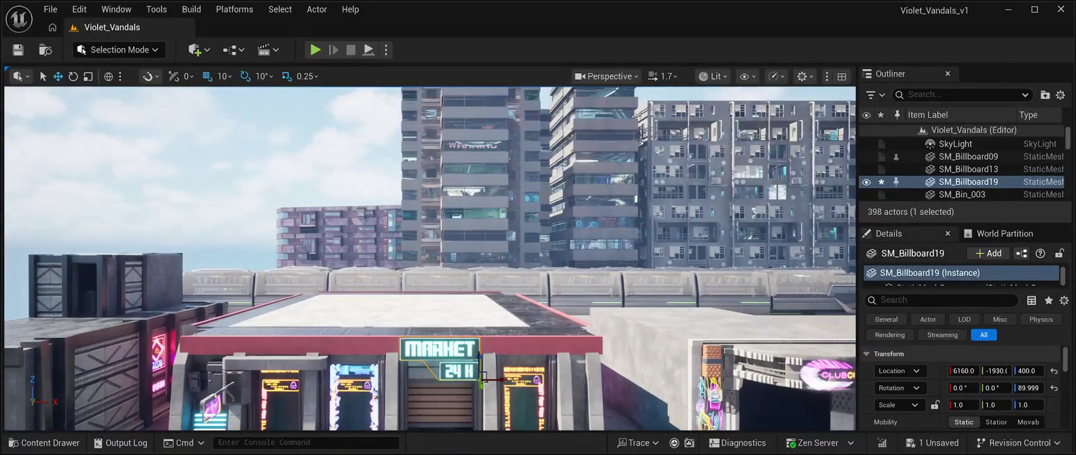
{"action": "left_click", "coordinate": [190, 158]}
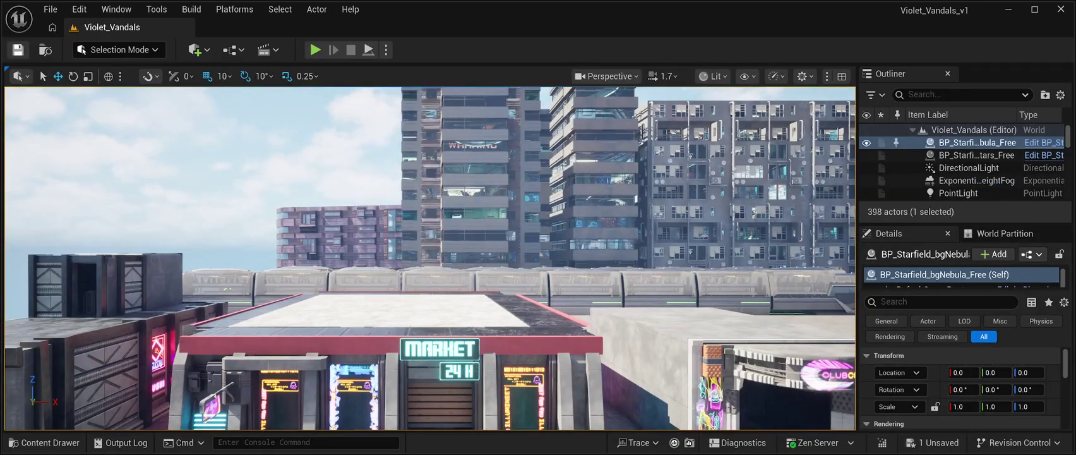
{"action": "left_click", "coordinate": [18, 50]}
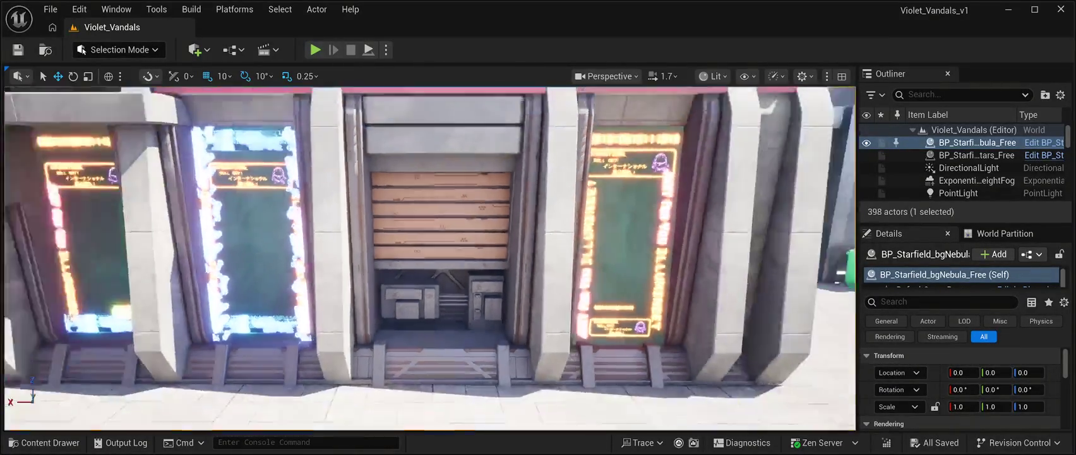
{"action": "key", "text": "ctrl+space"}
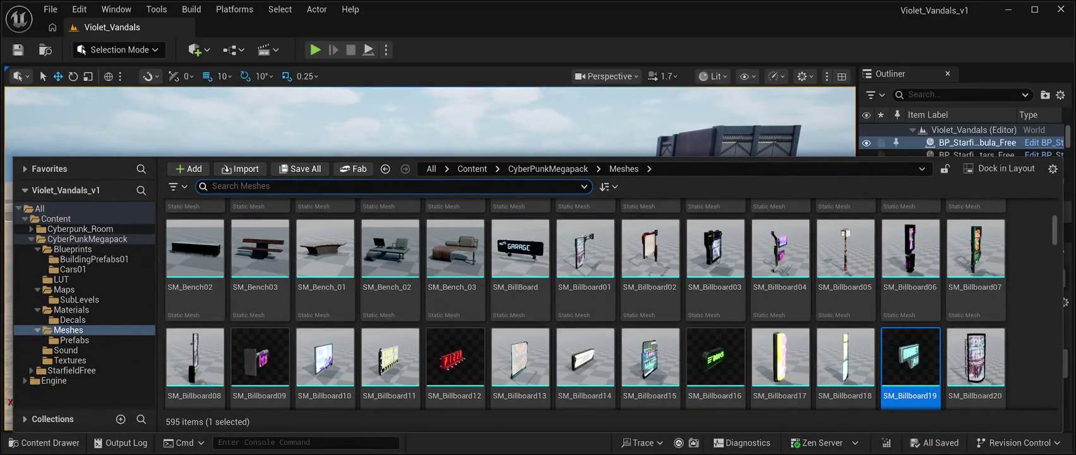
Step: Place SM_Billboard20 on the market, rotate it -90° about Z, and shift it along Y to 5650, -3520, 410
{"action": "left_click", "coordinate": [910, 360]}
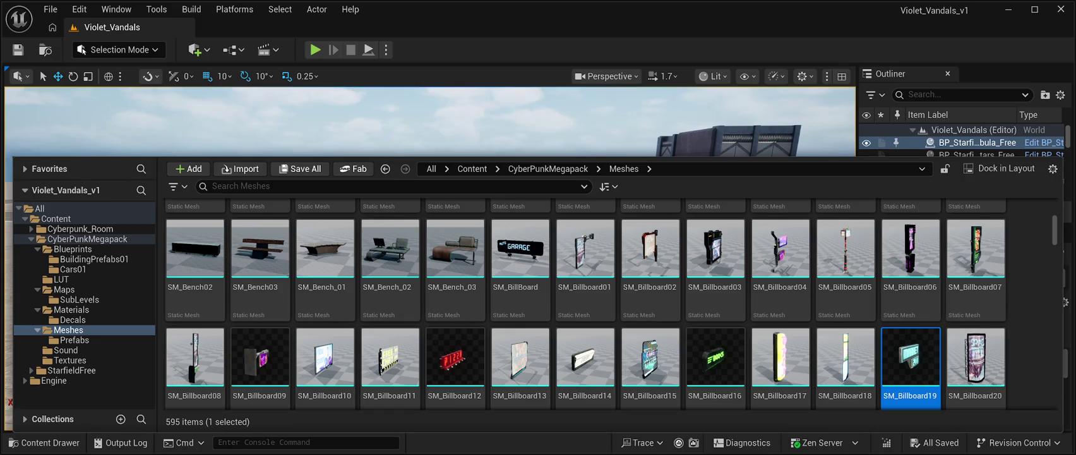
{"action": "key", "text": "ctrl+space"}
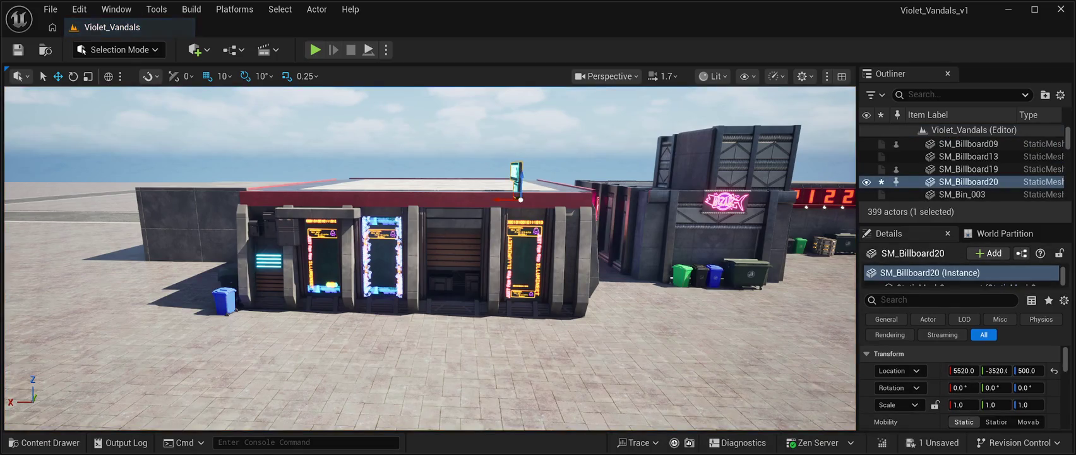
{"action": "key", "text": "e"}
{"action": "left_click_drag", "start_coordinate": [505, 201], "coordinate": [574, 202]}
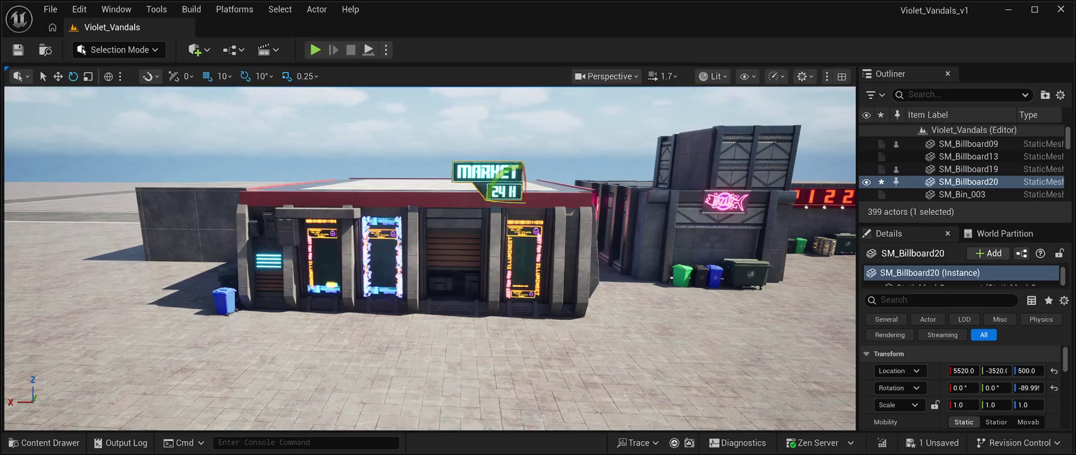
{"action": "key", "text": "w"}
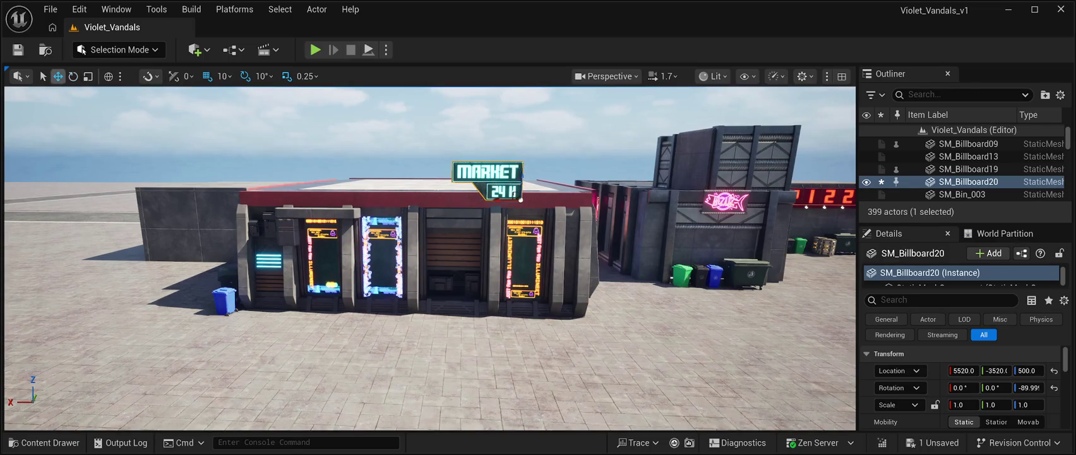
{"action": "left_click_drag", "start_coordinate": [429, 284], "coordinate": [488, 249]}
{"action": "mouse_move", "coordinate": [265, 205]}
{"action": "left_mouse_down"}
{"action": "mouse_move", "coordinate": [276, 204]}
{"action": "mouse_move", "coordinate": [202, 226]}
{"action": "mouse_move", "coordinate": [219, 209]}
{"action": "mouse_move", "coordinate": [223, 250]}
{"action": "mouse_move", "coordinate": [232, 248]}
{"action": "mouse_move", "coordinate": [222, 247]}
{"action": "left_mouse_up"}
{"action": "key", "text": "a"}
{"action": "key", "text": "e"}
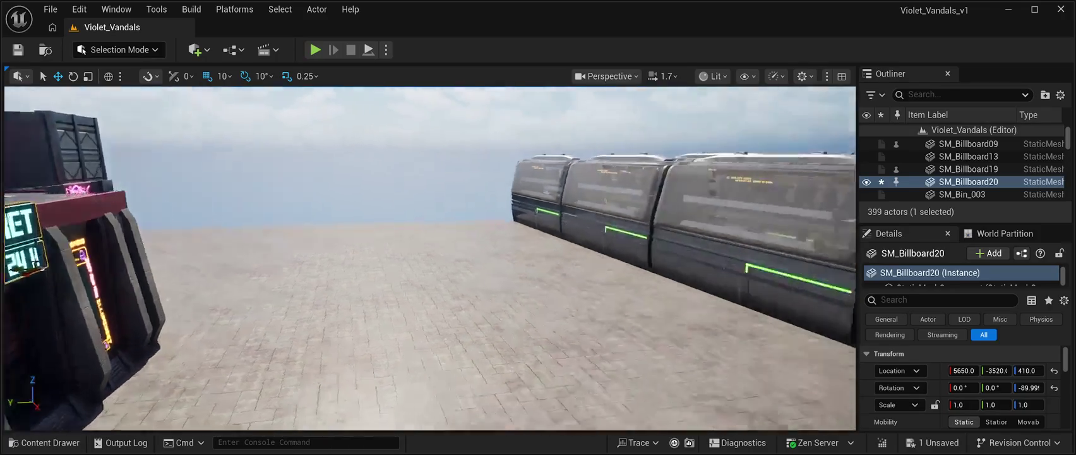
{"action": "key", "text": "f"}
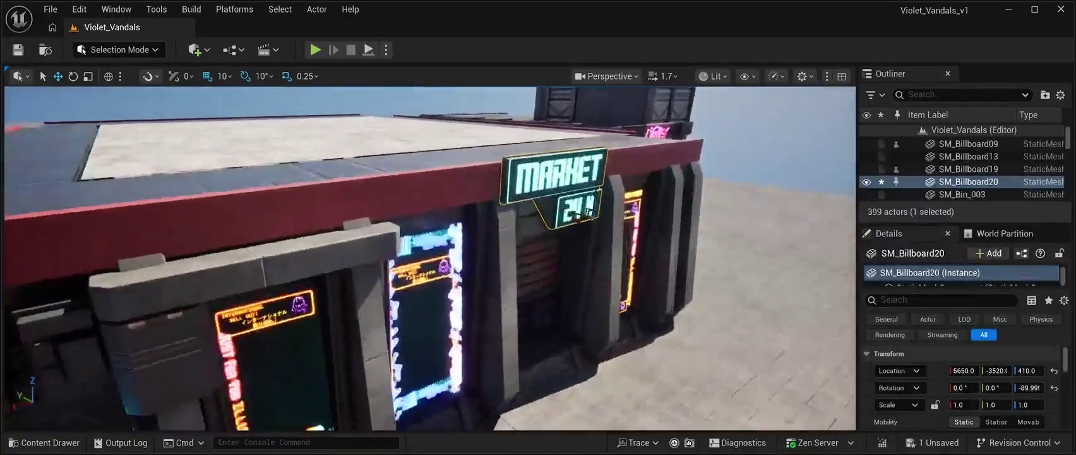
{"action": "left_click_drag", "start_coordinate": [397, 246], "coordinate": [406, 247]}
{"action": "key", "text": "w"}
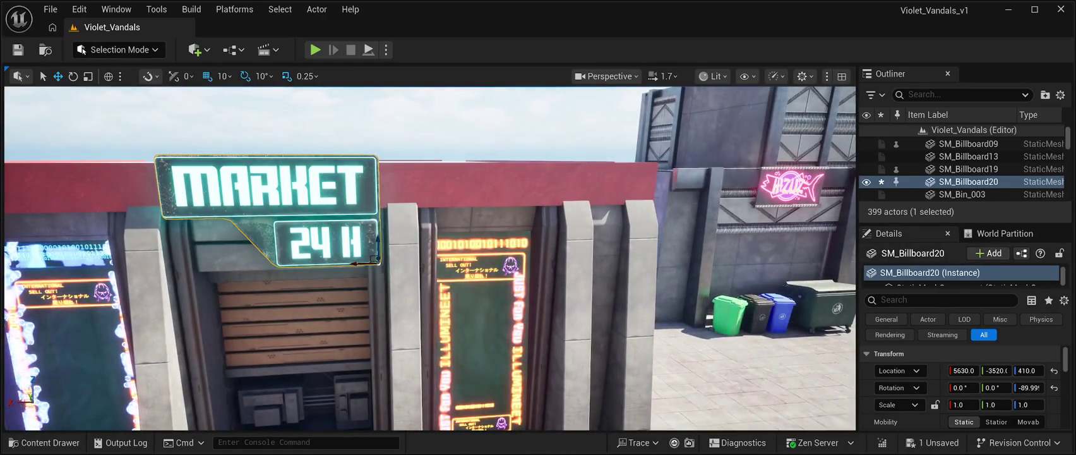
{"action": "left_click", "coordinate": [976, 142]}
{"action": "key", "text": "ctrl+s"}
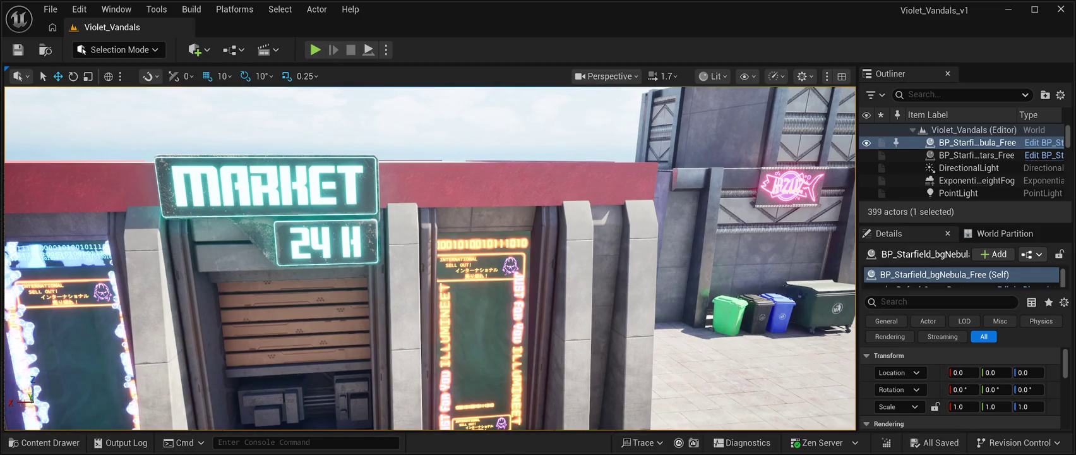
{"action": "key", "text": "s"}
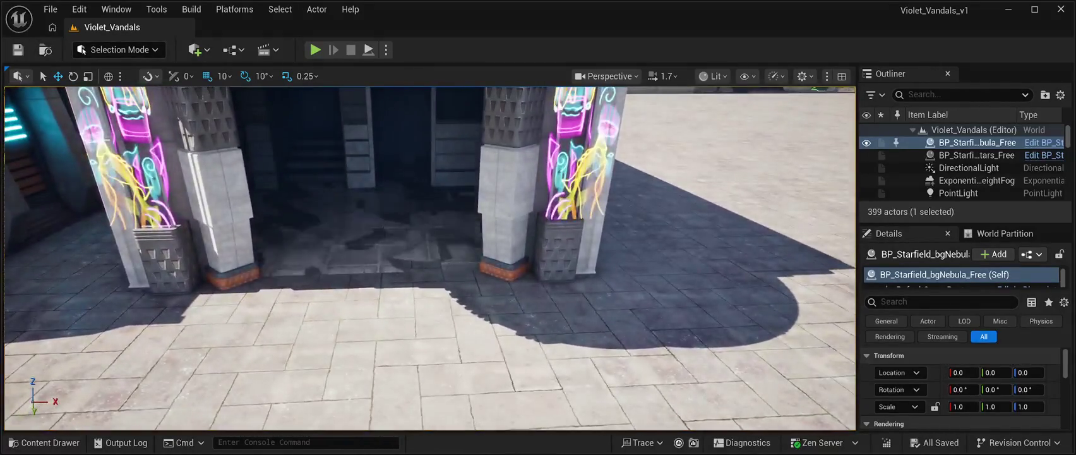
Step: Raise SM_C_MainClub to Location Z 120, reframe the club, and reopen the Meshes library
{"action": "left_click", "coordinate": [353, 221]}
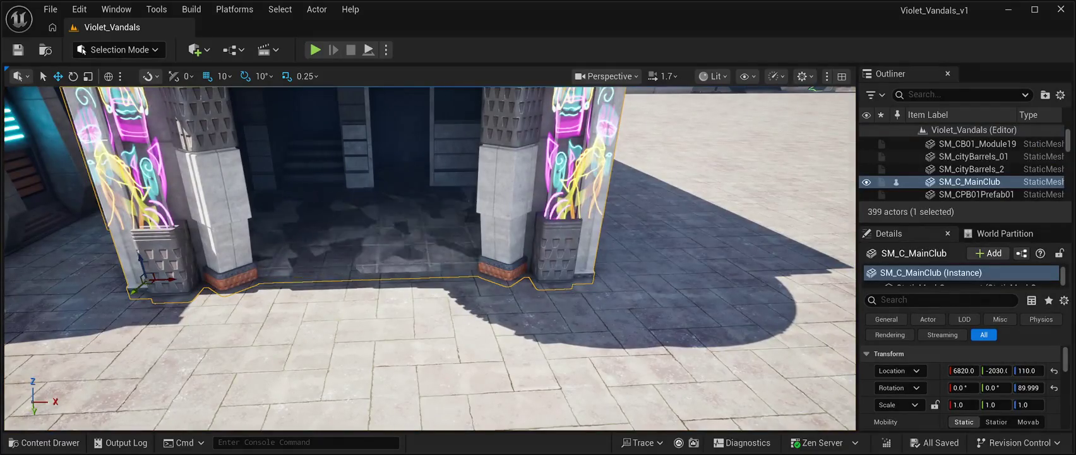
{"action": "left_click_drag", "start_coordinate": [140, 265], "coordinate": [140, 258]}
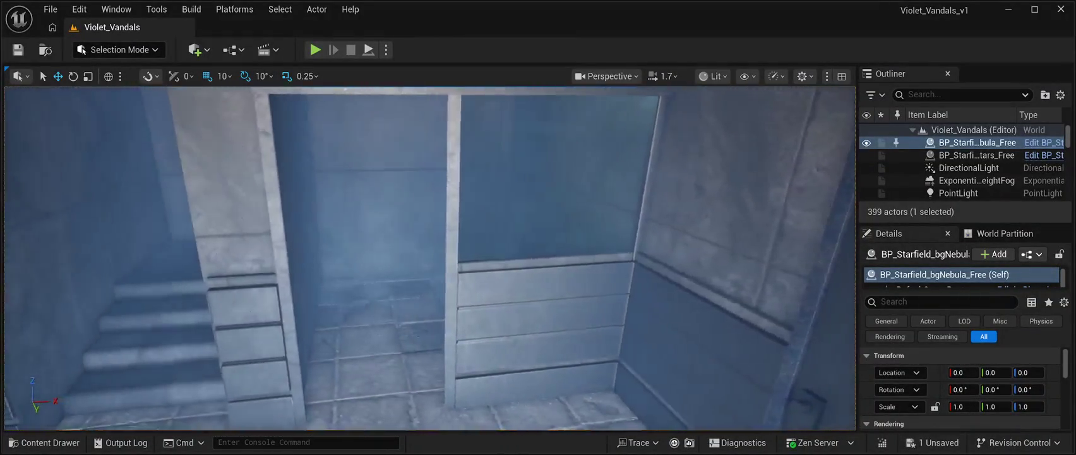
{"action": "key", "text": "ctrl+space"}
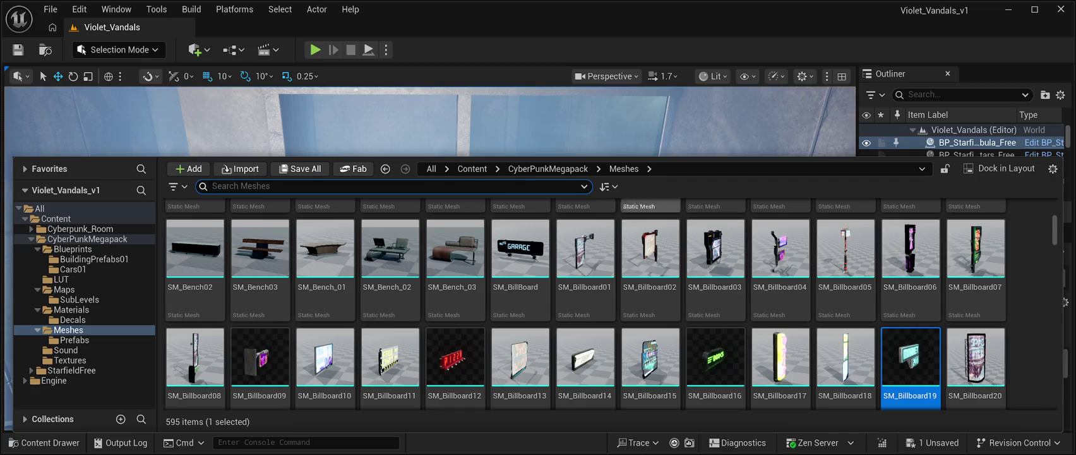
{"action": "left_click", "coordinate": [429, 252]}
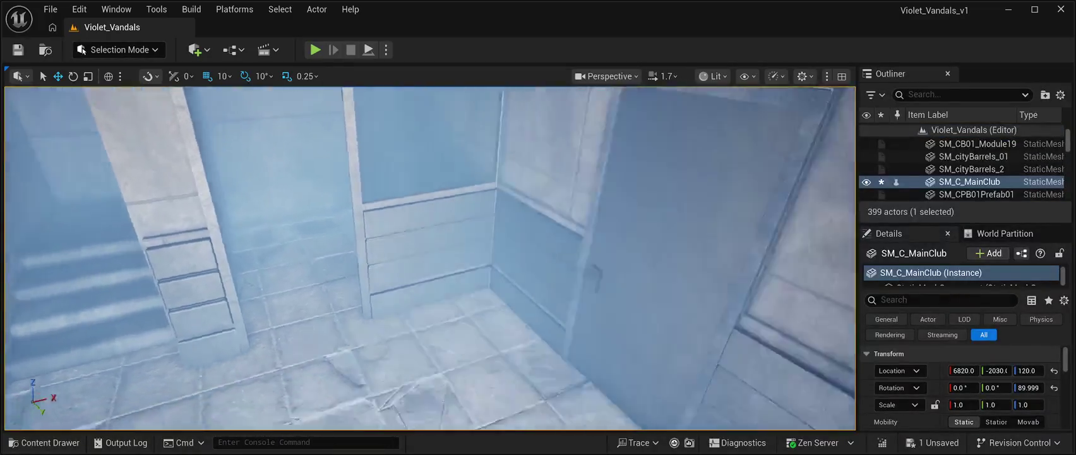
{"action": "key", "text": "f"}
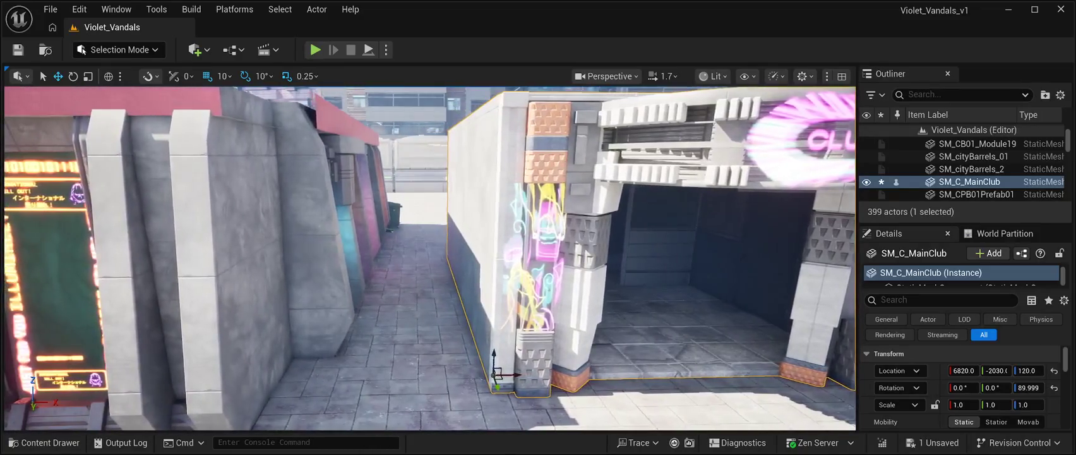
{"action": "key", "text": "f"}
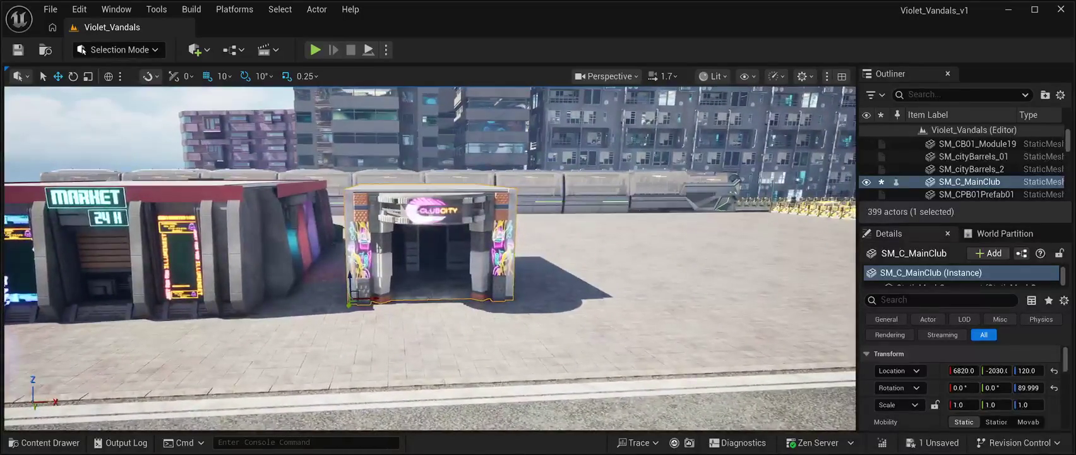
{"action": "key", "text": "ctrl+space"}
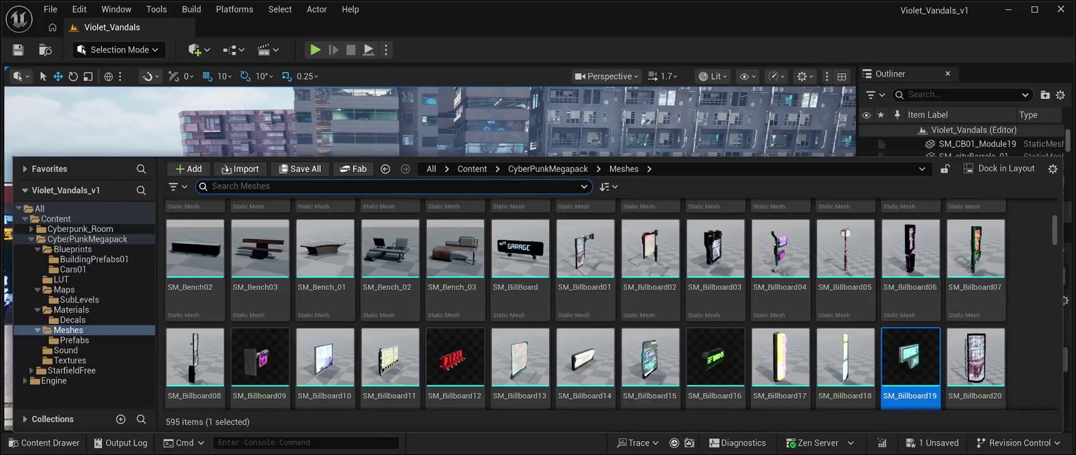
Step: Scroll through the CyberPunkMegapack Meshes assets and open the Prefabs folder
{"action": "scroll", "coordinate": [713, 253], "scroll_direction": "down", "scroll_amount": 1}
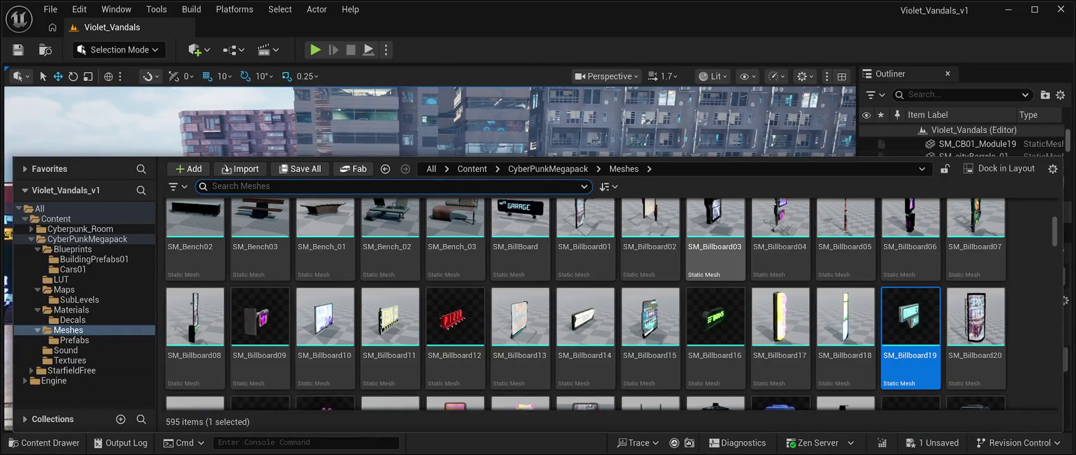
{"action": "scroll", "coordinate": [455, 284], "scroll_direction": "down", "scroll_amount": 3}
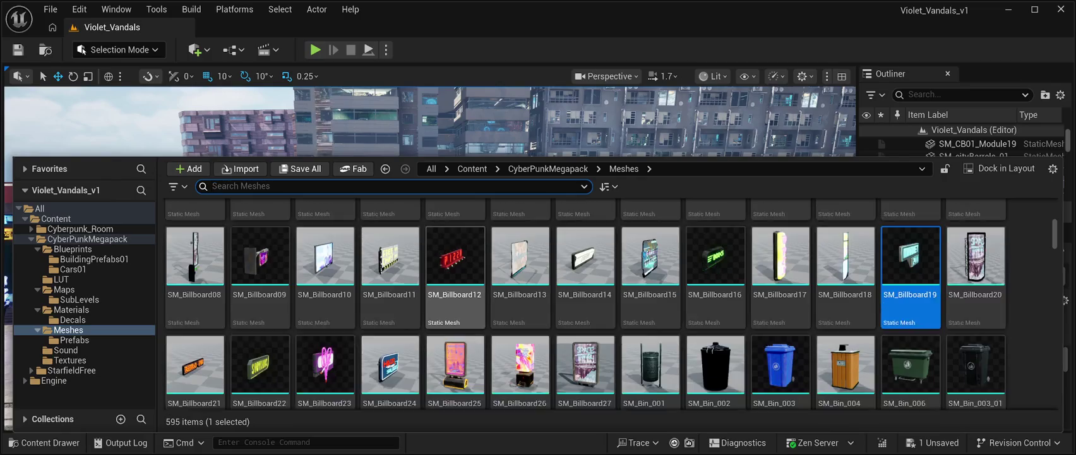
{"action": "scroll", "coordinate": [518, 266], "scroll_direction": "down", "scroll_amount": 2}
{"action": "scroll", "coordinate": [518, 265], "scroll_direction": "up", "scroll_amount": 7}
{"action": "scroll", "coordinate": [517, 265], "scroll_direction": "down", "scroll_amount": 2}
{"action": "scroll", "coordinate": [520, 252], "scroll_direction": "down", "scroll_amount": 4}
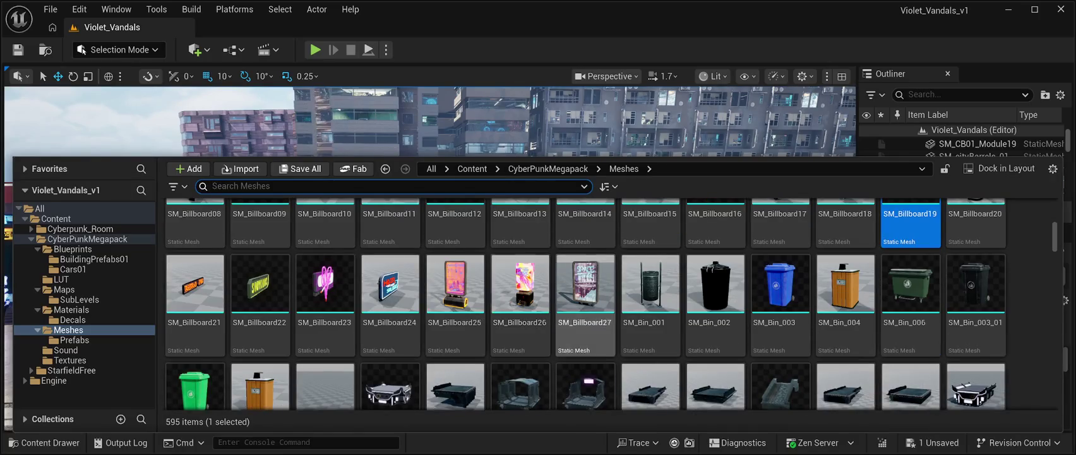
{"action": "scroll", "coordinate": [585, 265], "scroll_direction": "up", "scroll_amount": 5}
{"action": "scroll", "coordinate": [584, 266], "scroll_direction": "up", "scroll_amount": 3}
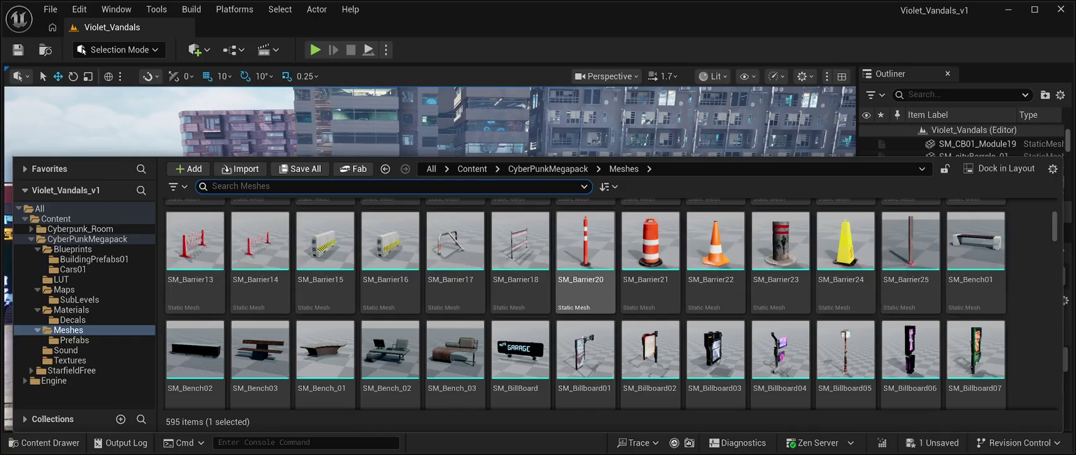
{"action": "scroll", "coordinate": [585, 265], "scroll_direction": "up", "scroll_amount": 10}
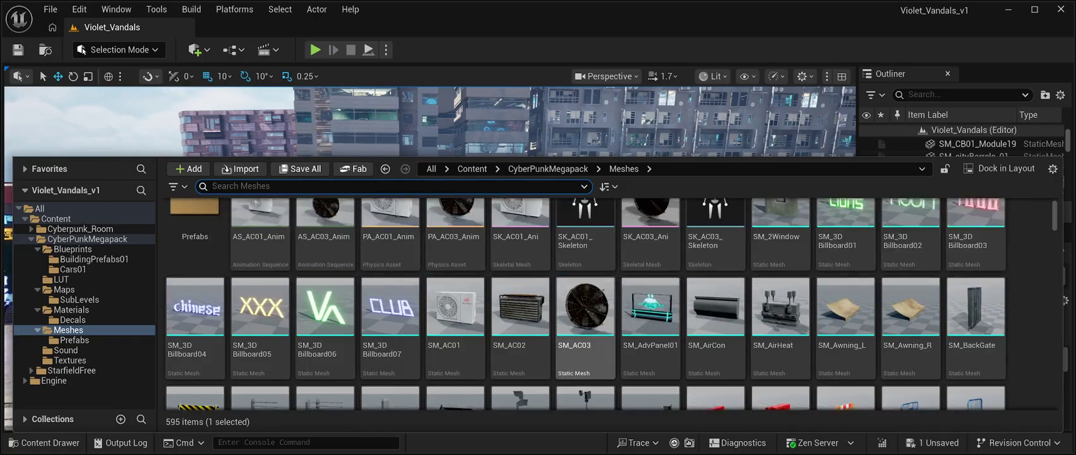
{"action": "left_click", "coordinate": [195, 234]}
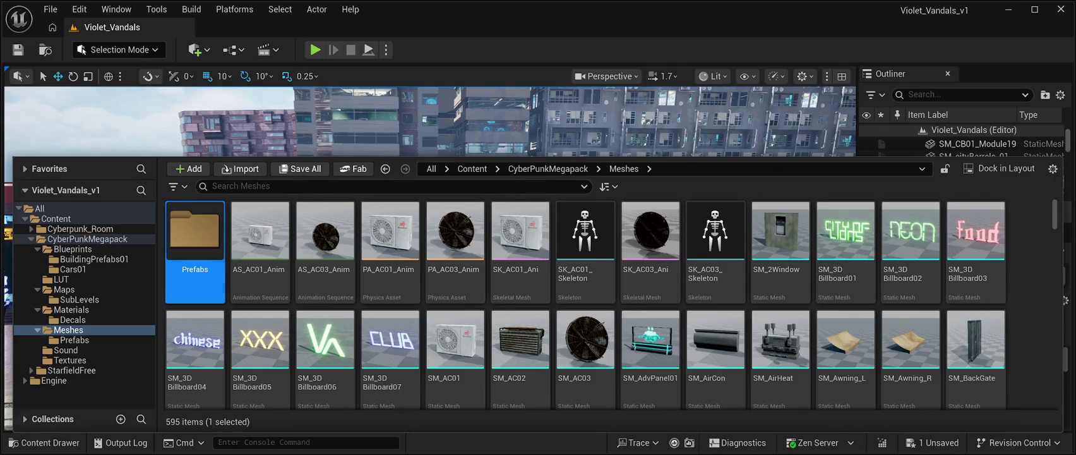
{"action": "double_click", "coordinate": [194, 234]}
Step: Browse the 112 building prefabs, then close the Content Drawer to return to the level
{"action": "scroll", "coordinate": [781, 335], "scroll_direction": "down", "scroll_amount": 1}
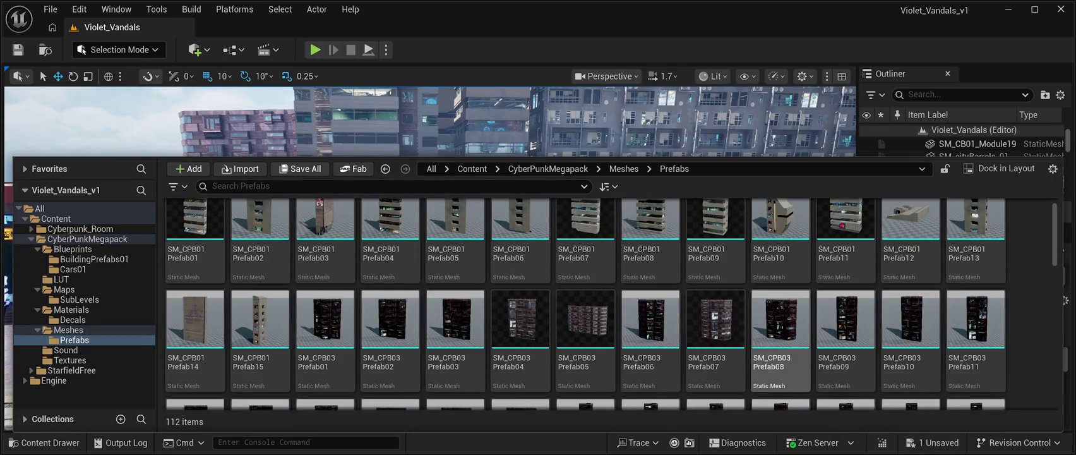
{"action": "scroll", "coordinate": [745, 341], "scroll_direction": "down", "scroll_amount": 3}
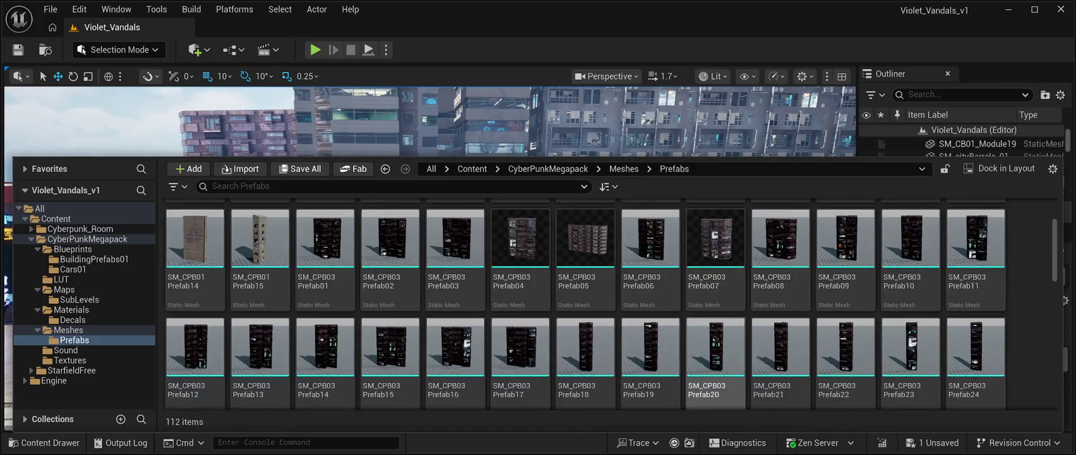
{"action": "scroll", "coordinate": [715, 341], "scroll_direction": "down", "scroll_amount": 6}
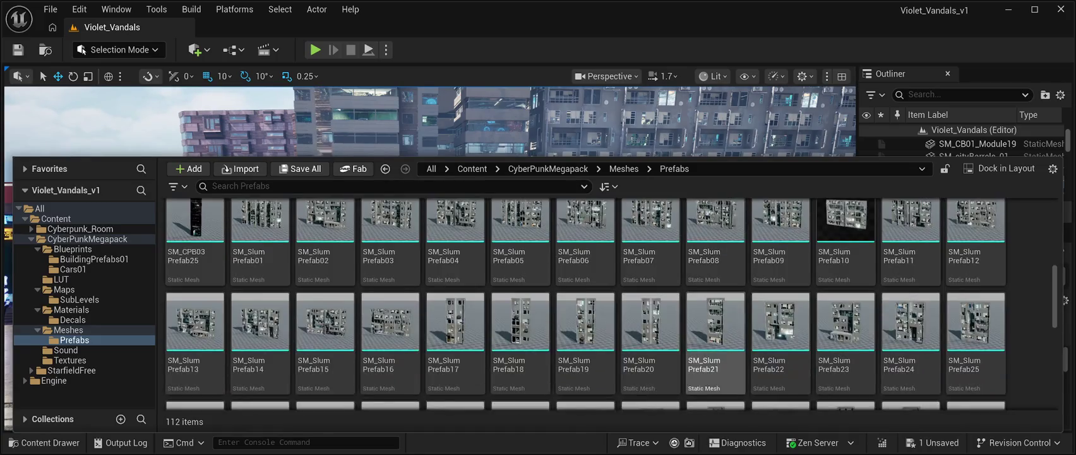
{"action": "scroll", "coordinate": [610, 303], "scroll_direction": "down", "scroll_amount": 10}
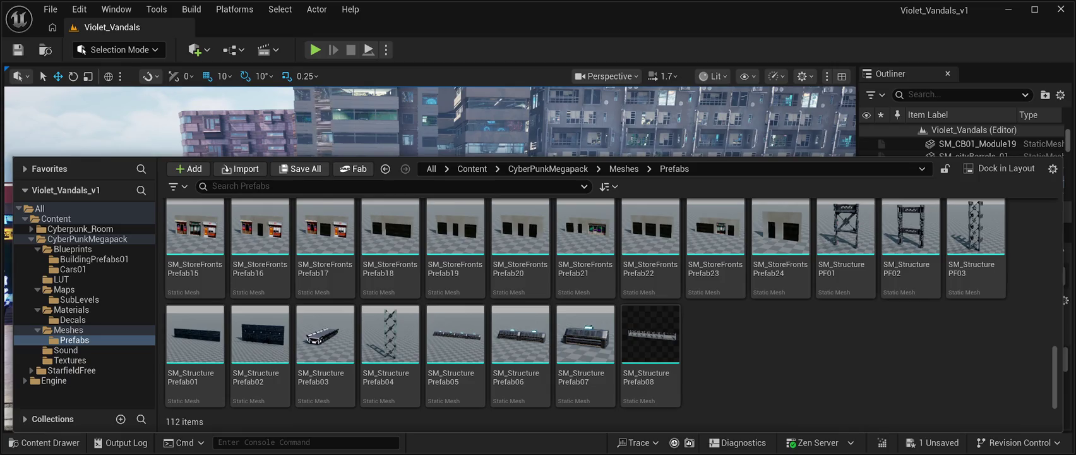
{"action": "scroll", "coordinate": [610, 303], "scroll_direction": "up", "scroll_amount": 2}
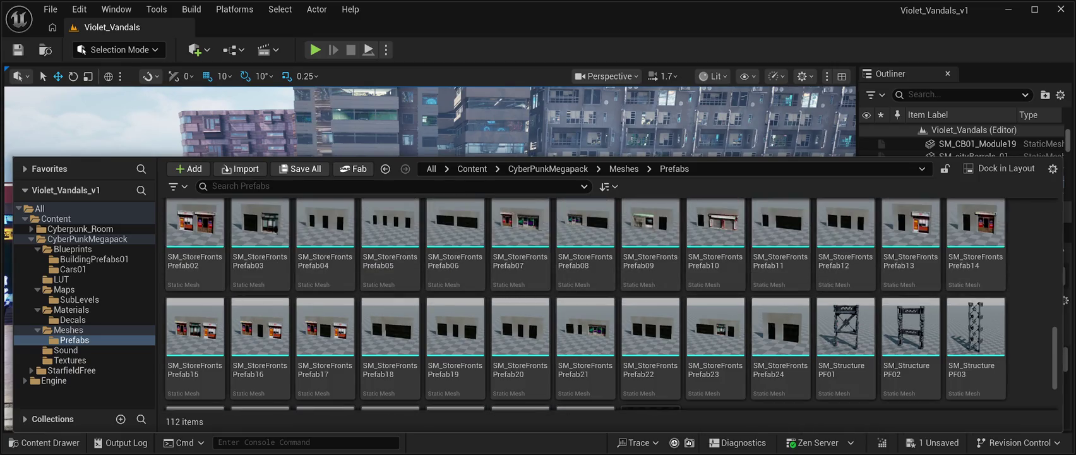
{"action": "scroll", "coordinate": [610, 303], "scroll_direction": "up", "scroll_amount": 2}
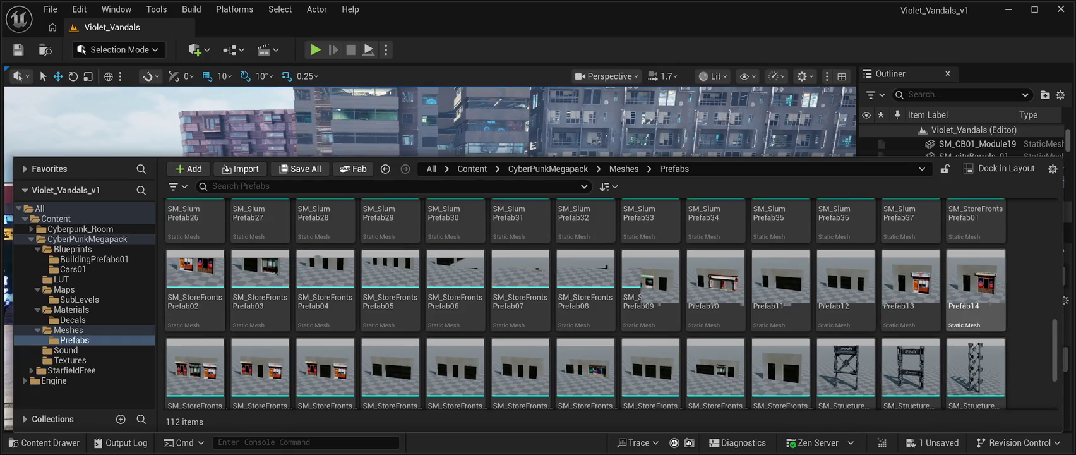
{"action": "scroll", "coordinate": [610, 303], "scroll_direction": "up", "scroll_amount": 2}
{"action": "scroll", "coordinate": [909, 328], "scroll_direction": "up", "scroll_amount": 2}
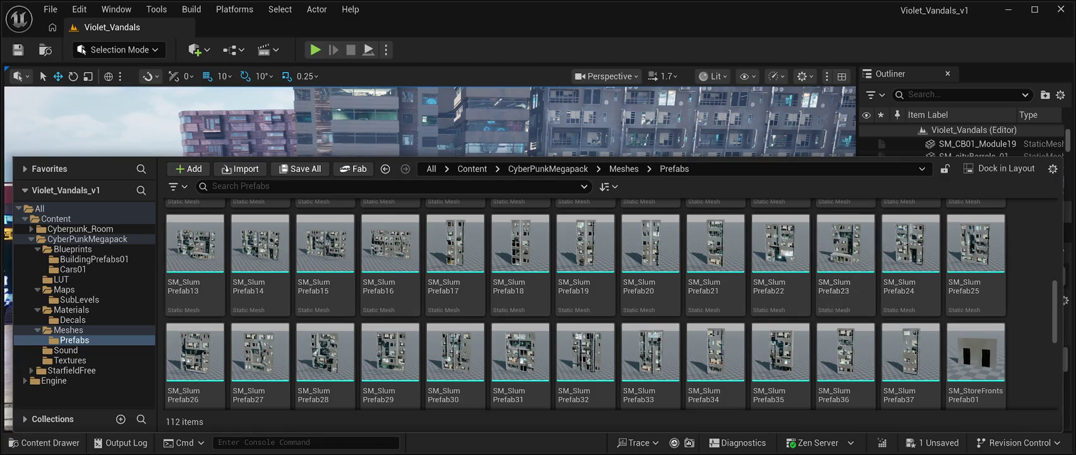
{"action": "scroll", "coordinate": [781, 328], "scroll_direction": "up", "scroll_amount": 7}
{"action": "scroll", "coordinate": [781, 297], "scroll_direction": "up", "scroll_amount": 14}
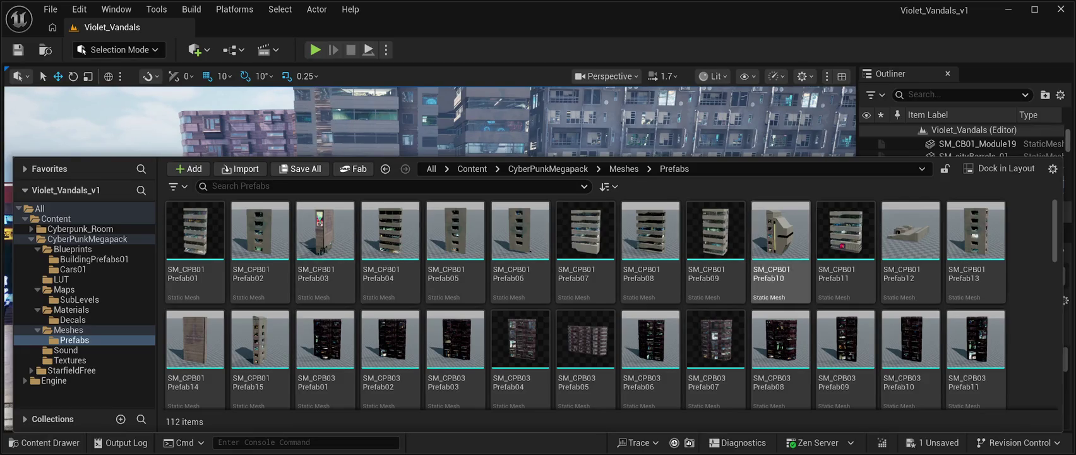
{"action": "left_click", "coordinate": [95, 120]}
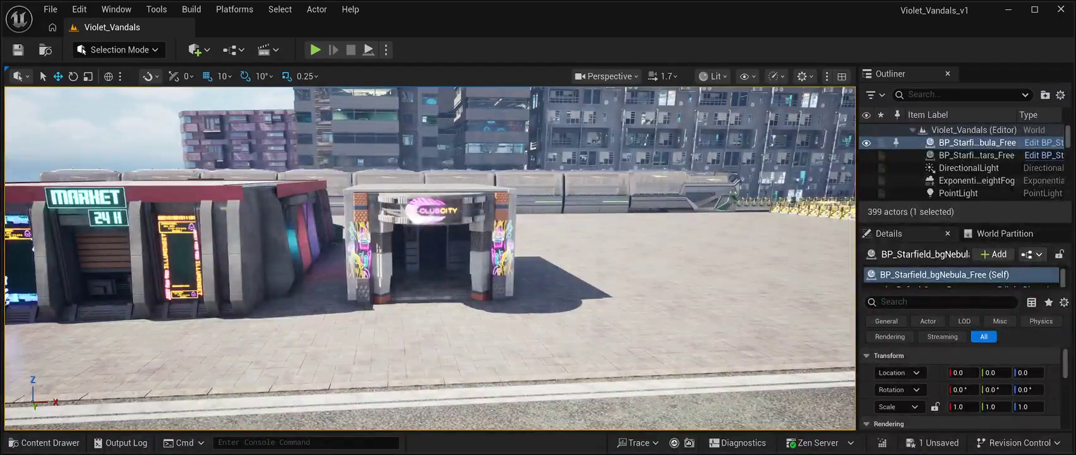
{"action": "key", "text": "d"}
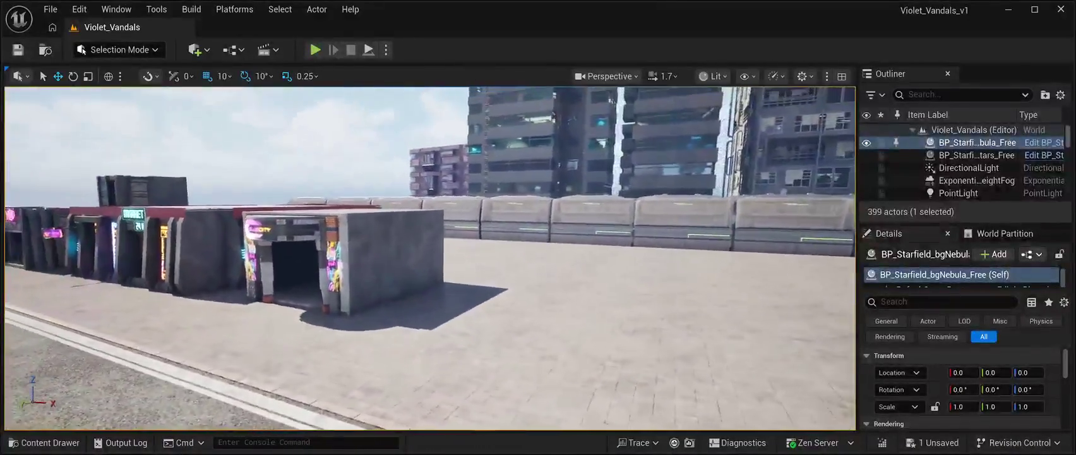
{"action": "key", "text": "a"}
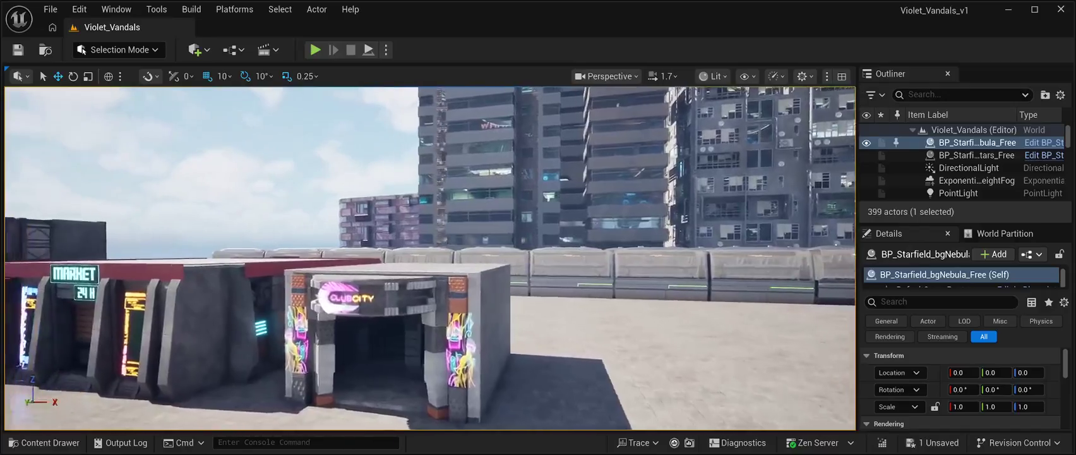
{"action": "key", "text": "a"}
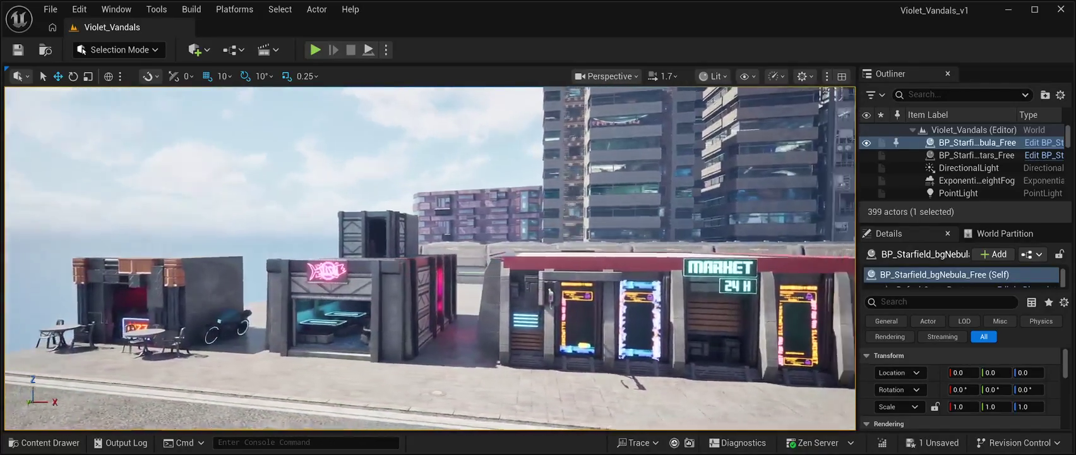
{"action": "key", "text": "d"}
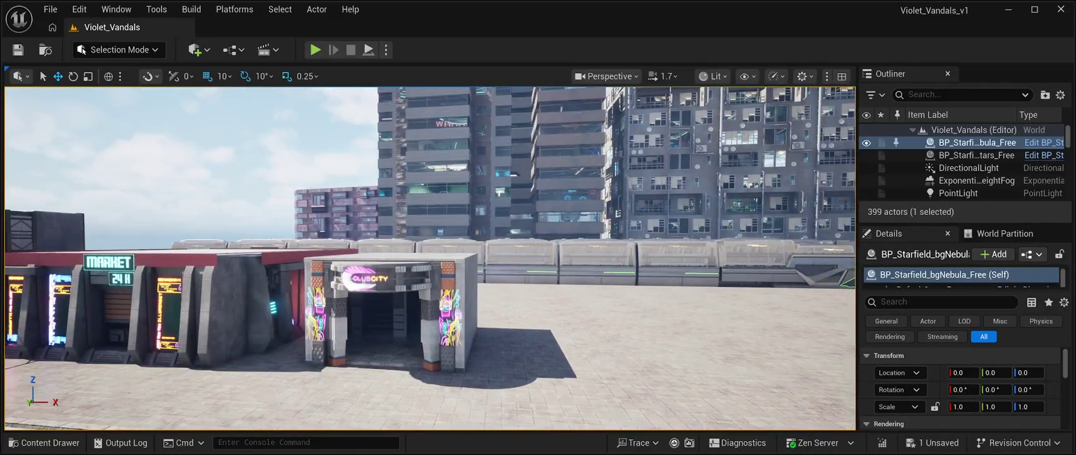
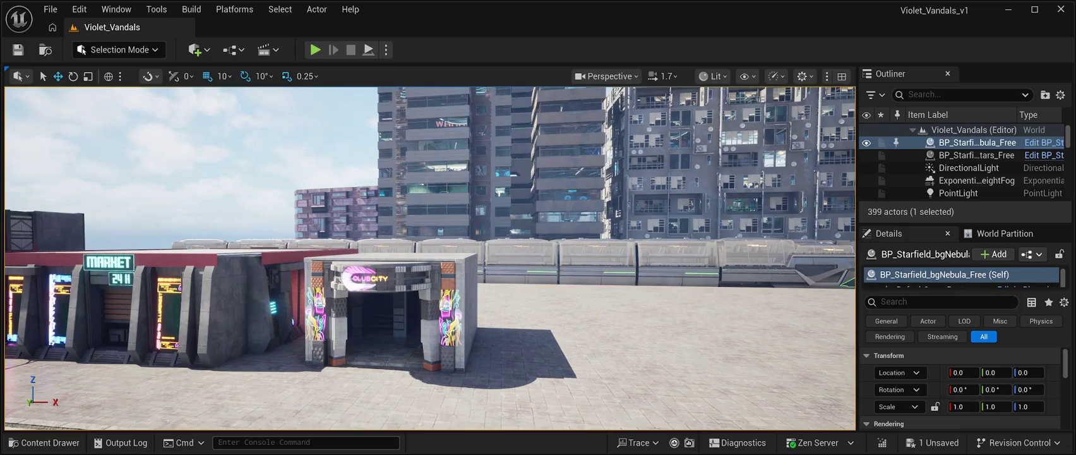
Step: Drag the SM_CPB01 Prefab10 building from Meshes > Prefabs into the level beside the club and focus it
{"action": "key", "text": "Up"}
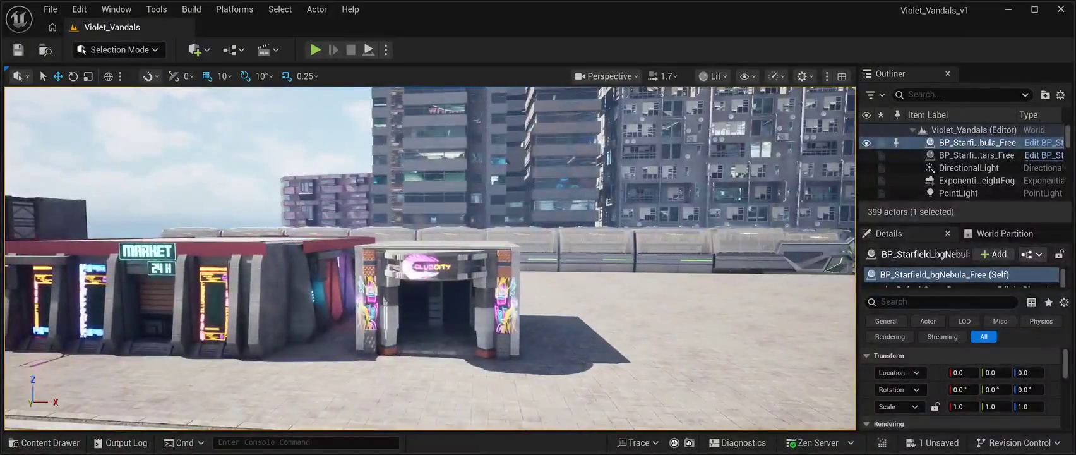
{"action": "left_click", "coordinate": [45, 442]}
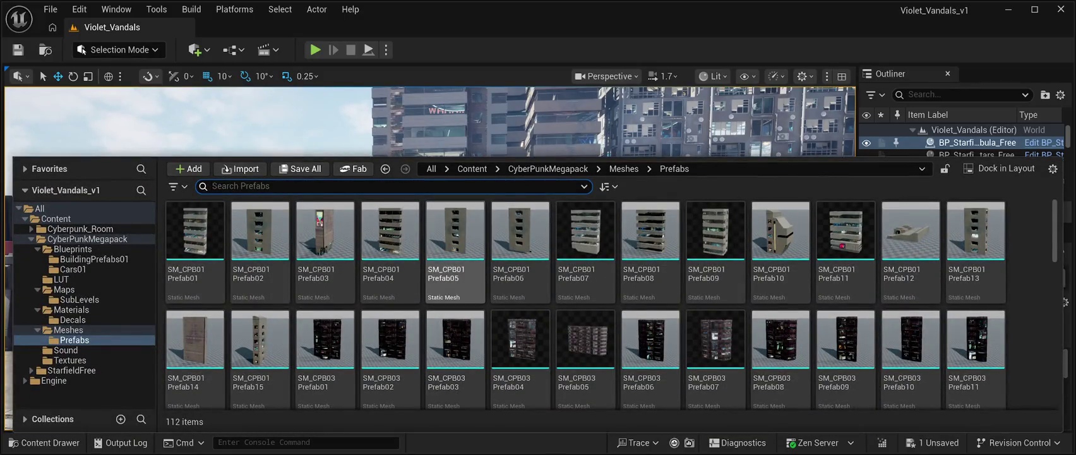
{"action": "scroll", "coordinate": [584, 341], "scroll_direction": "down", "scroll_amount": 1}
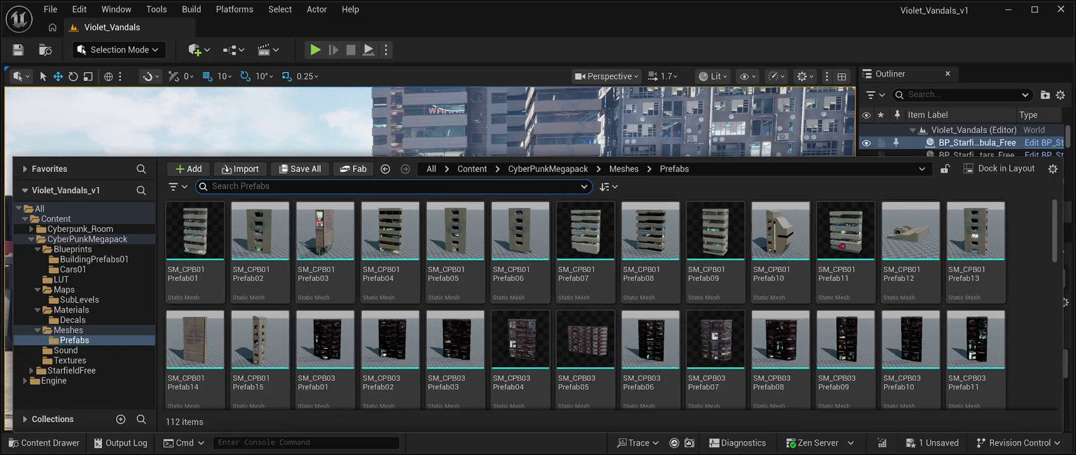
{"action": "left_click", "coordinate": [780, 230]}
{"action": "mouse_move", "coordinate": [781, 231]}
{"action": "left_mouse_down"}
{"action": "mouse_move", "coordinate": [770, 208]}
{"action": "mouse_move", "coordinate": [752, 202]}
{"action": "mouse_move", "coordinate": [726, 278]}
{"action": "mouse_move", "coordinate": [670, 319]}
{"action": "mouse_move", "coordinate": [674, 330]}
{"action": "left_mouse_up"}
{"action": "key", "text": "f"}
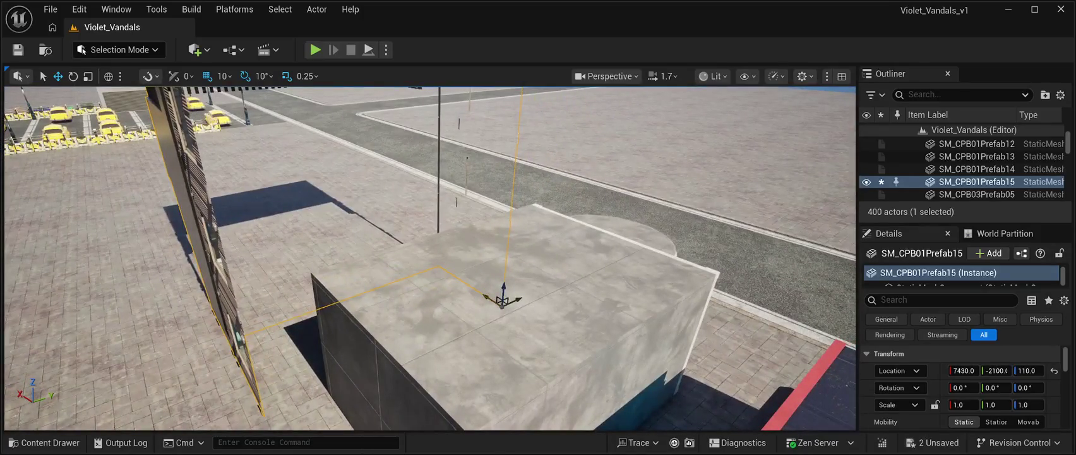
Step: Raise the prefab building about 430 units over the ClubCity entrance, then delete it
{"action": "left_click_drag", "start_coordinate": [528, 307], "coordinate": [558, 298]}
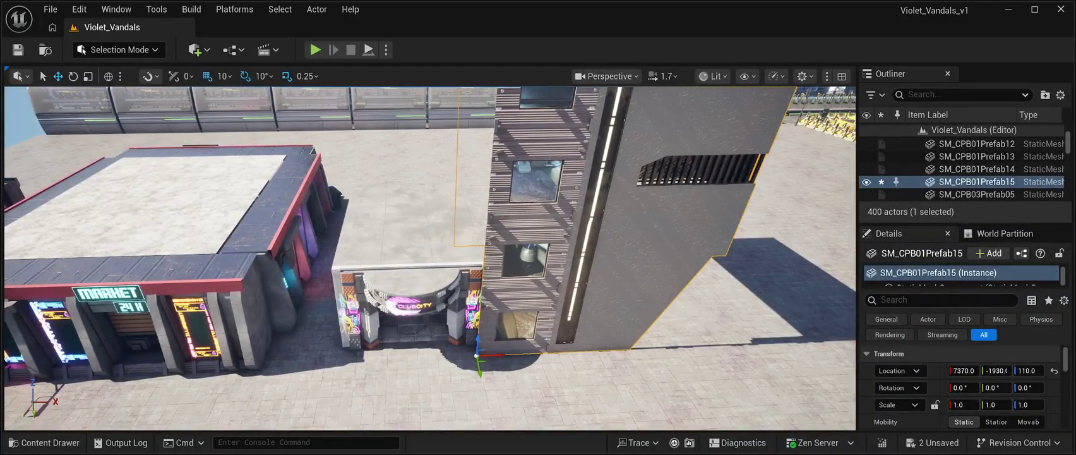
{"action": "left_click_drag", "start_coordinate": [478, 341], "coordinate": [486, 256]}
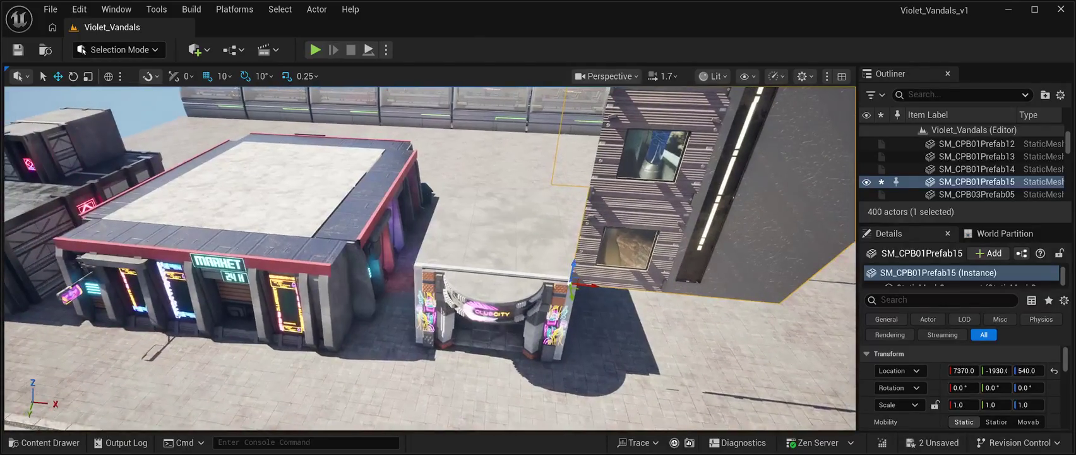
{"action": "left_click_drag", "start_coordinate": [593, 275], "coordinate": [425, 257]}
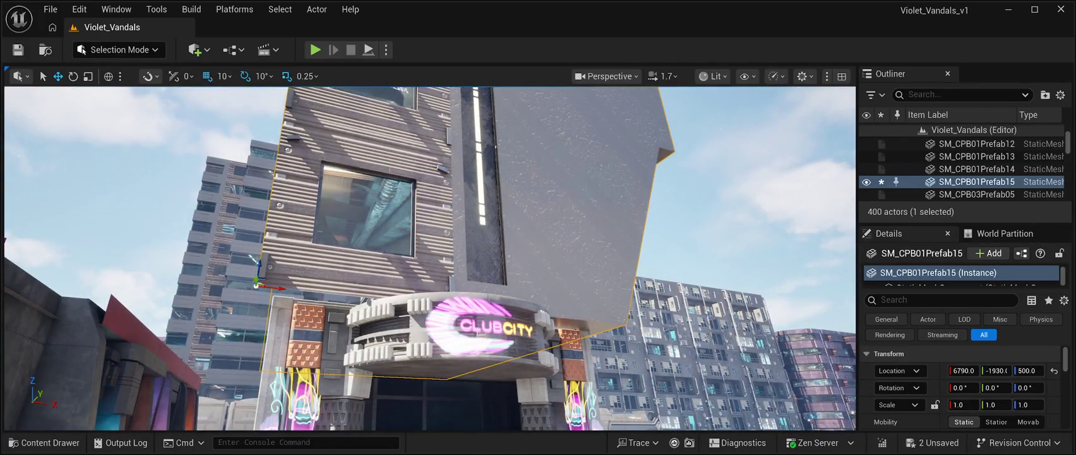
{"action": "key", "text": "Delete"}
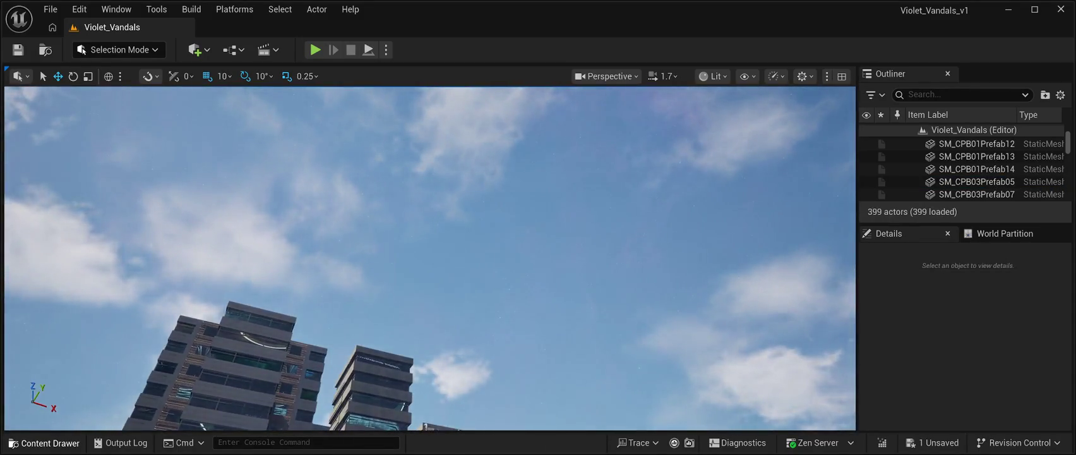
Step: Drag SM_Structure Prefab07 from the Prefabs grid into the level at 7740, -4790, 670 and focus it
{"action": "left_click", "coordinate": [43, 442]}
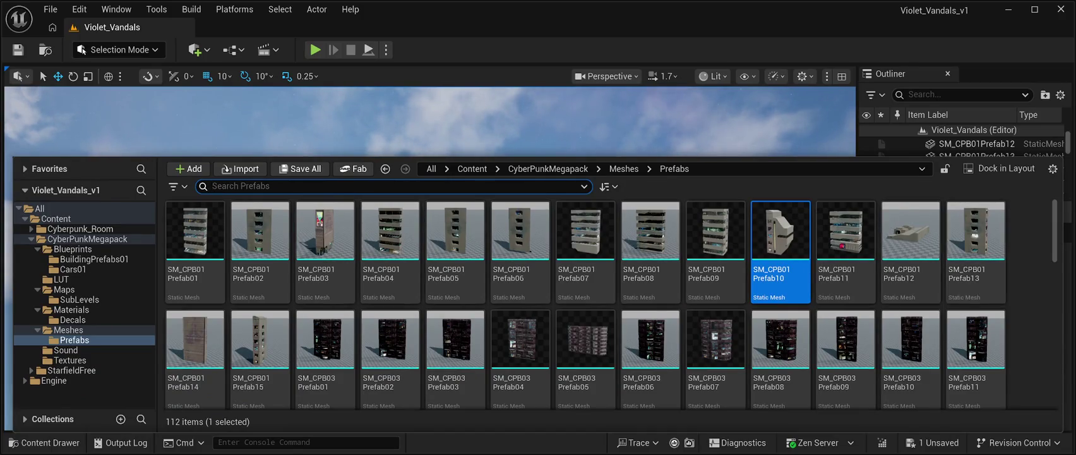
{"action": "scroll", "coordinate": [651, 354], "scroll_direction": "down", "scroll_amount": 3}
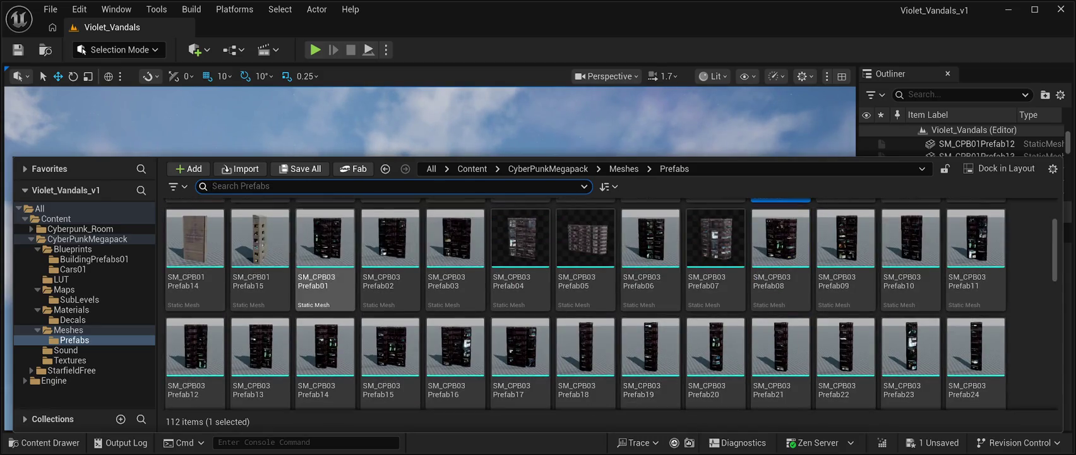
{"action": "scroll", "coordinate": [325, 266], "scroll_direction": "down", "scroll_amount": 3}
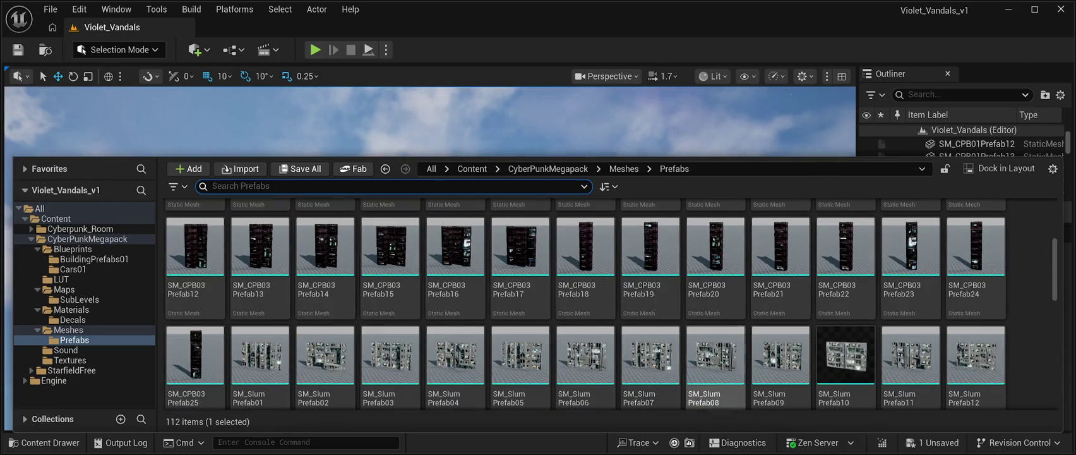
{"action": "scroll", "coordinate": [846, 265], "scroll_direction": "down", "scroll_amount": 3}
{"action": "scroll", "coordinate": [910, 341], "scroll_direction": "down", "scroll_amount": 3}
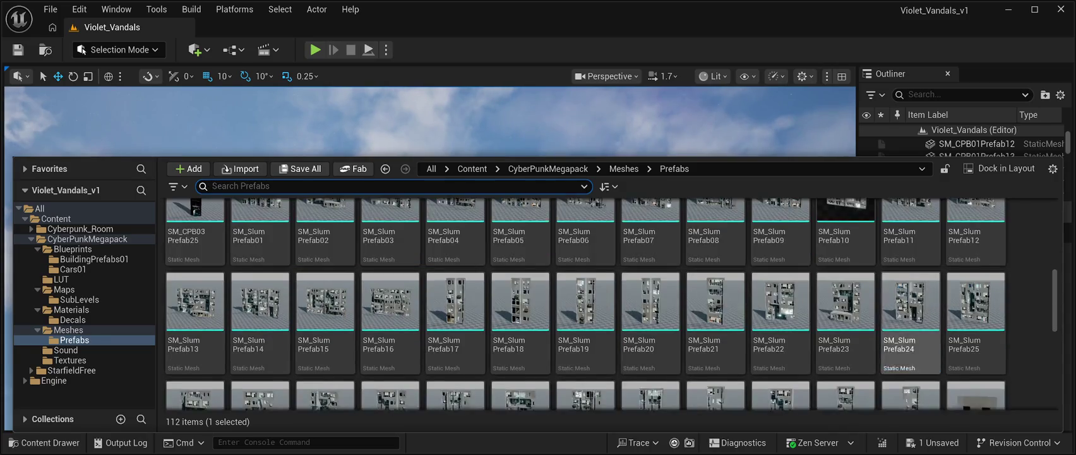
{"action": "scroll", "coordinate": [694, 316], "scroll_direction": "down", "scroll_amount": 3}
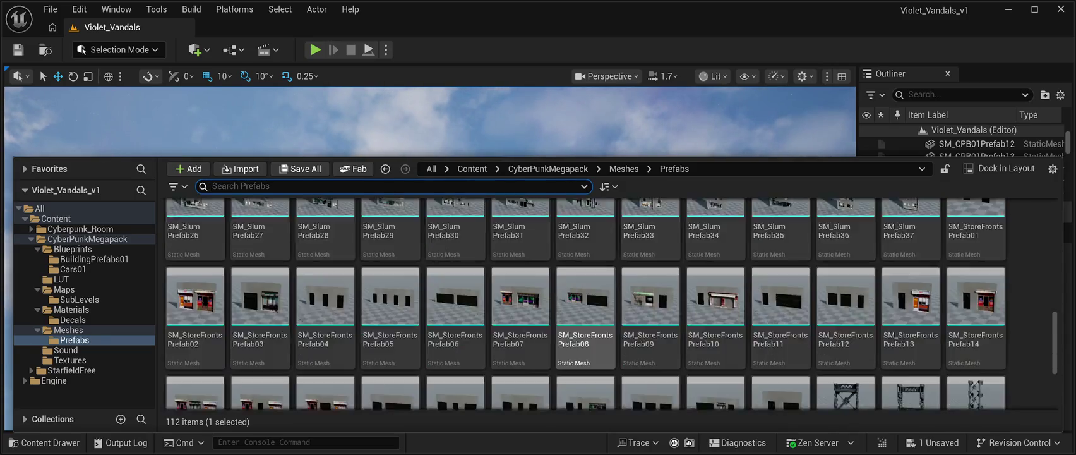
{"action": "scroll", "coordinate": [846, 284], "scroll_direction": "down", "scroll_amount": 2}
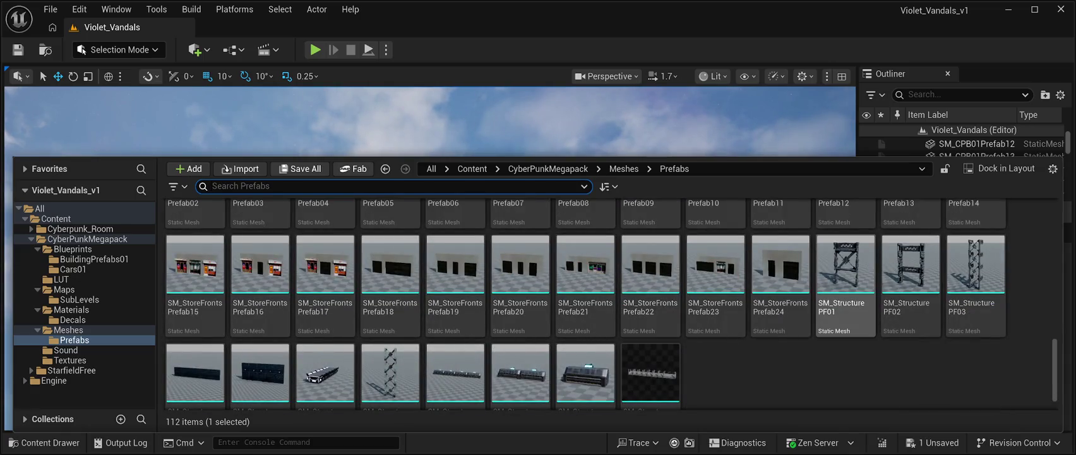
{"action": "scroll", "coordinate": [651, 354], "scroll_direction": "down", "scroll_amount": 1}
{"action": "mouse_move", "coordinate": [585, 353]}
{"action": "left_mouse_down"}
{"action": "mouse_move", "coordinate": [588, 252]}
{"action": "mouse_move", "coordinate": [631, 164]}
{"action": "mouse_move", "coordinate": [615, 195]}
{"action": "mouse_move", "coordinate": [648, 355]}
{"action": "left_mouse_up"}
{"action": "key", "text": "f"}
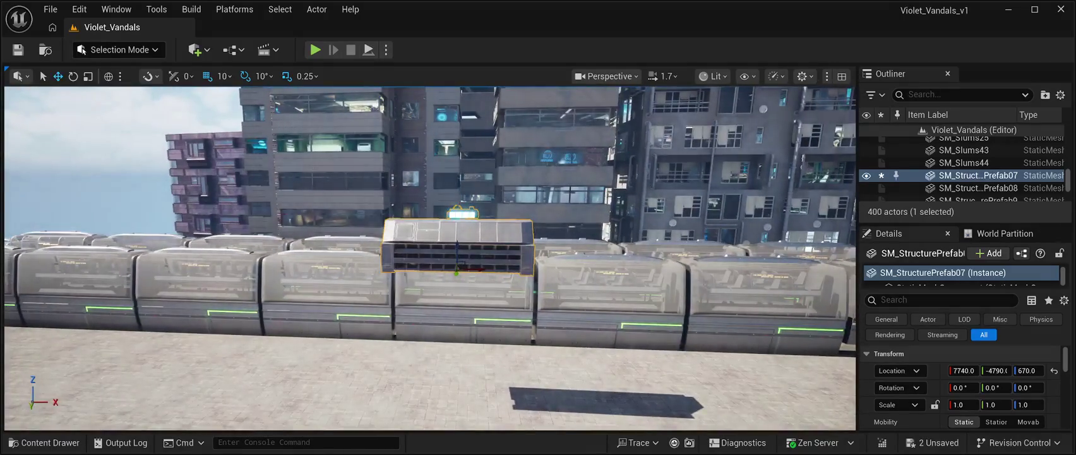
Step: Drop Prefab07 onto the ground, shift it left along X, save, and start Play In Editor
{"action": "key", "text": "End"}
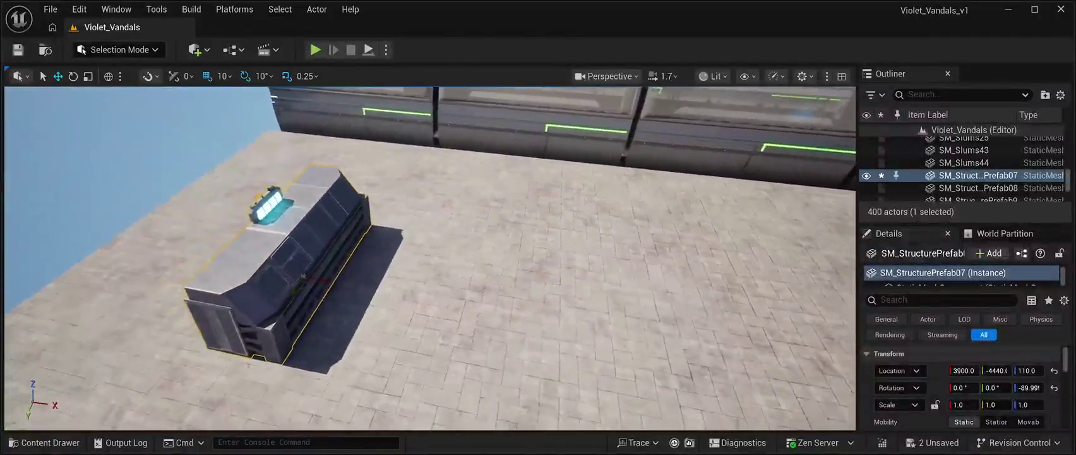
{"action": "left_click_drag", "start_coordinate": [337, 278], "coordinate": [222, 256]}
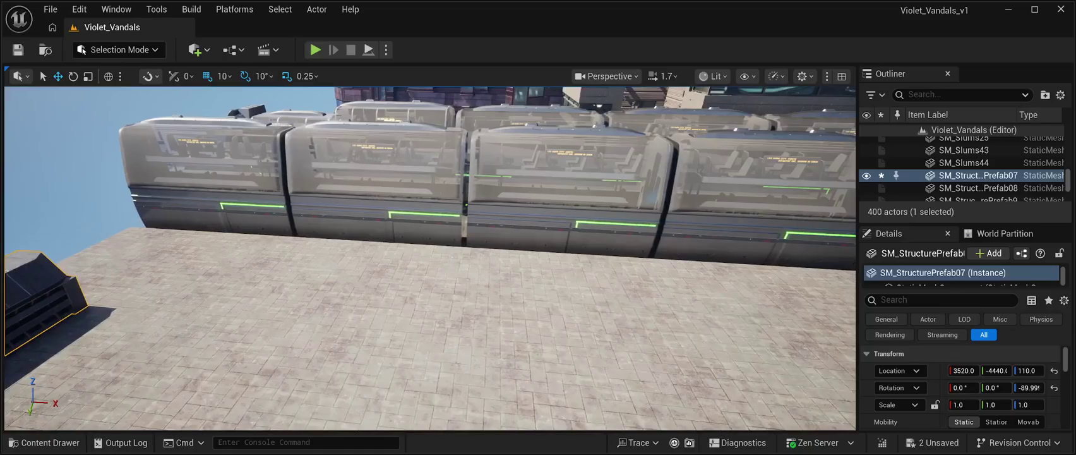
{"action": "key", "text": "ctrl+s"}
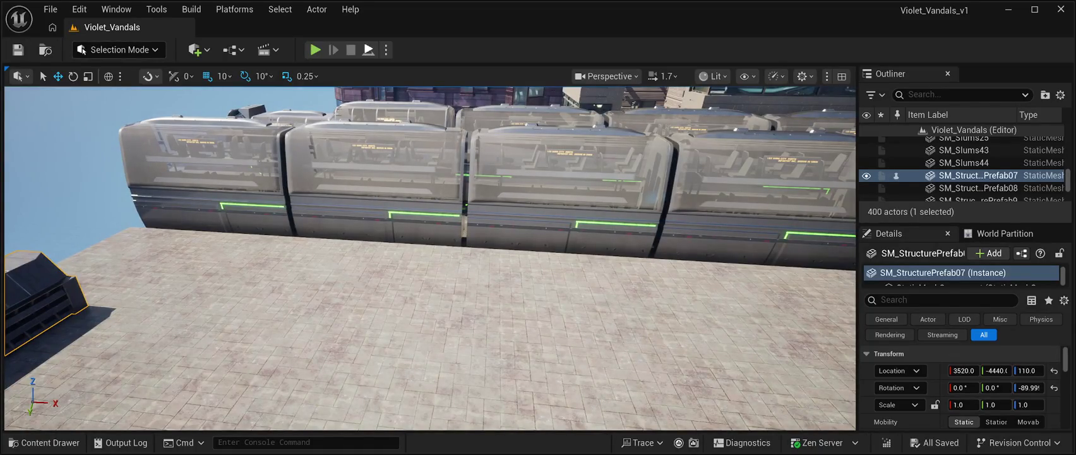
{"action": "key", "text": "alt+p"}
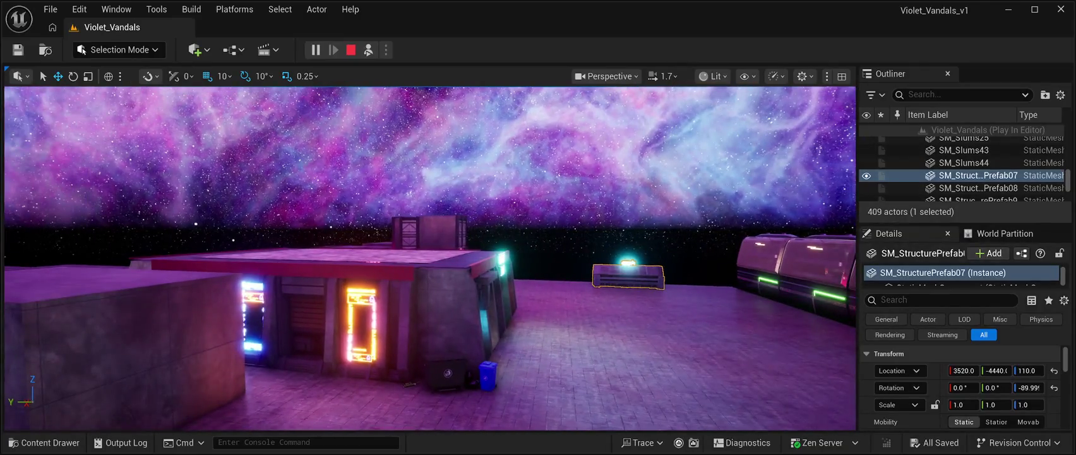
Step: Select the BP_Starfield_bgNebula_Free backdrop during play, then stop the play-test
{"action": "left_click", "coordinate": [429, 158]}
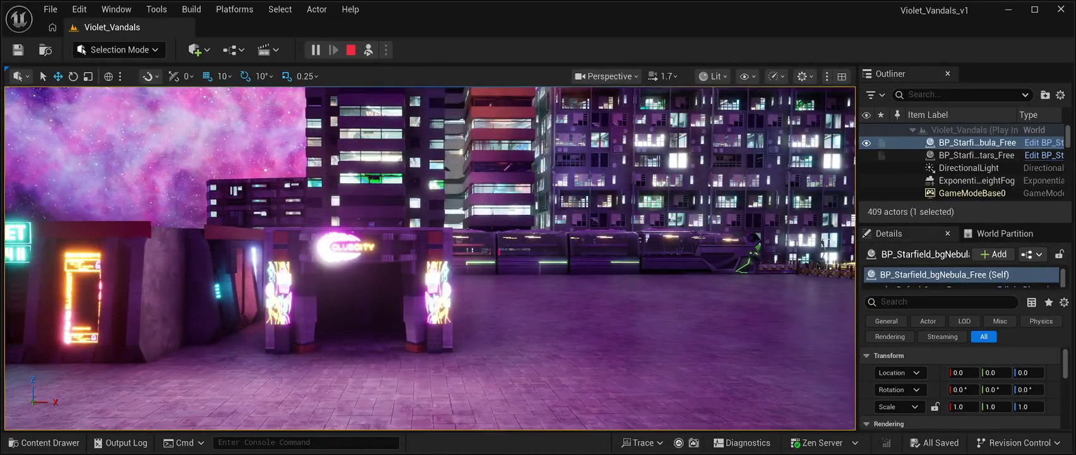
{"action": "key", "text": "Escape"}
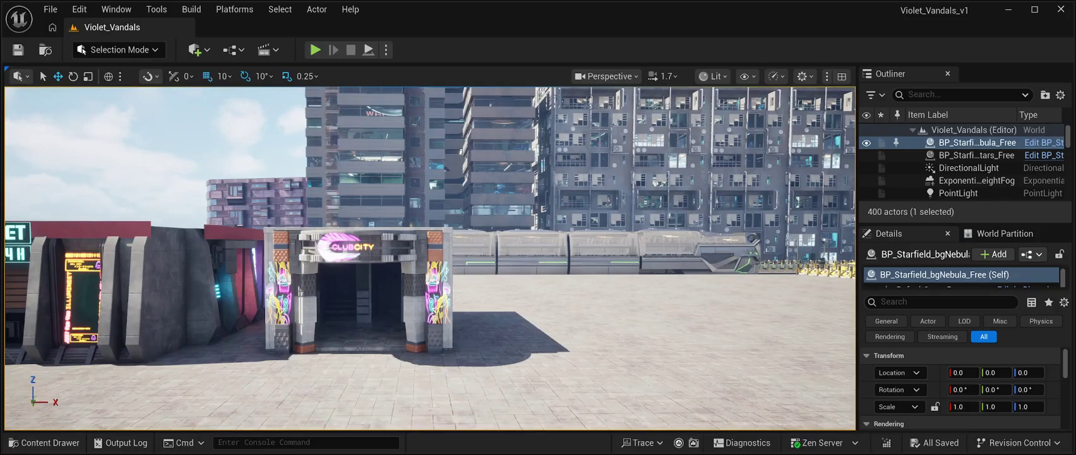
Step: Fly around the ClubCity entrance and along the street, then bring up the Prefabs mesh library
{"action": "key", "text": "a"}
{"action": "key", "text": "w"}
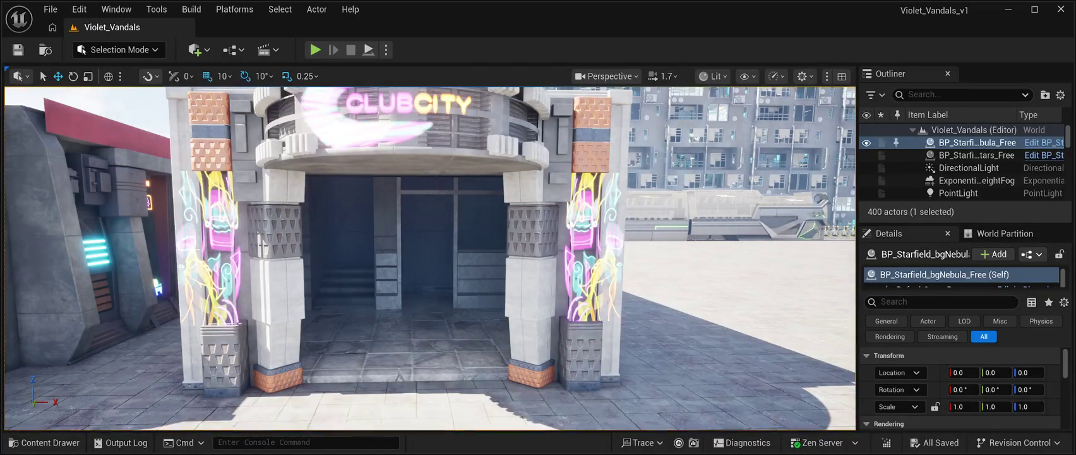
{"action": "key", "text": "s"}
{"action": "key", "text": "d"}
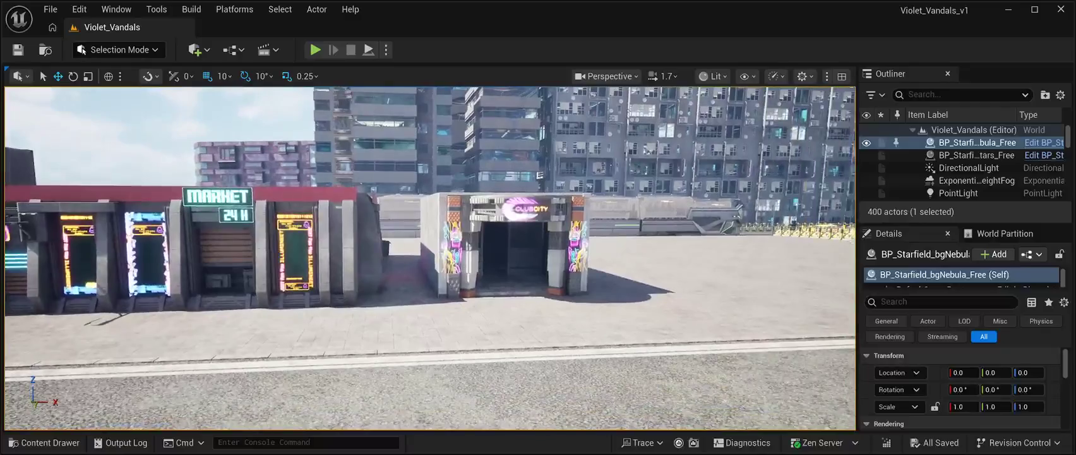
{"action": "left_click", "coordinate": [44, 442]}
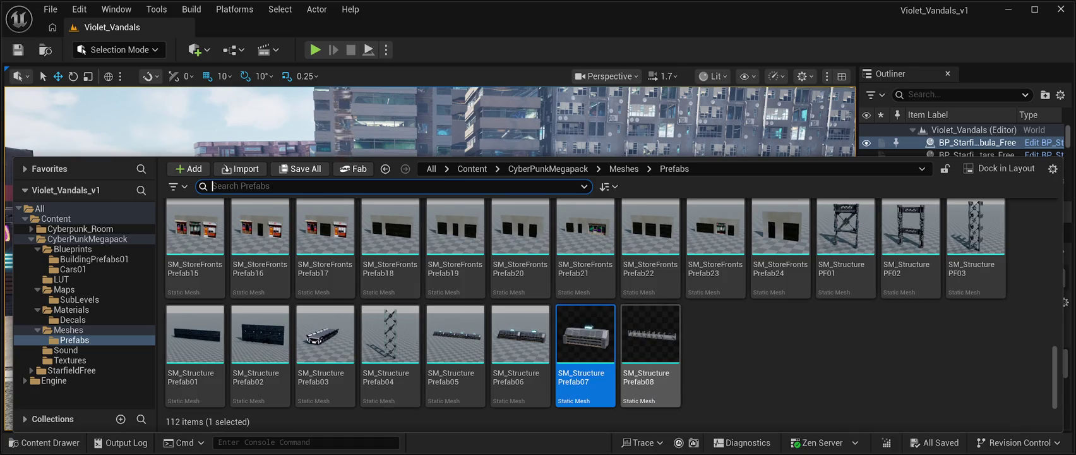
Step: Place an SM_Structure Prefab08 barrier right of the club, inspect it, then delete it
{"action": "left_click", "coordinate": [650, 335]}
{"action": "mouse_move", "coordinate": [651, 335]}
{"action": "left_mouse_down"}
{"action": "mouse_move", "coordinate": [726, 165]}
{"action": "mouse_move", "coordinate": [682, 285]}
{"action": "left_mouse_up"}
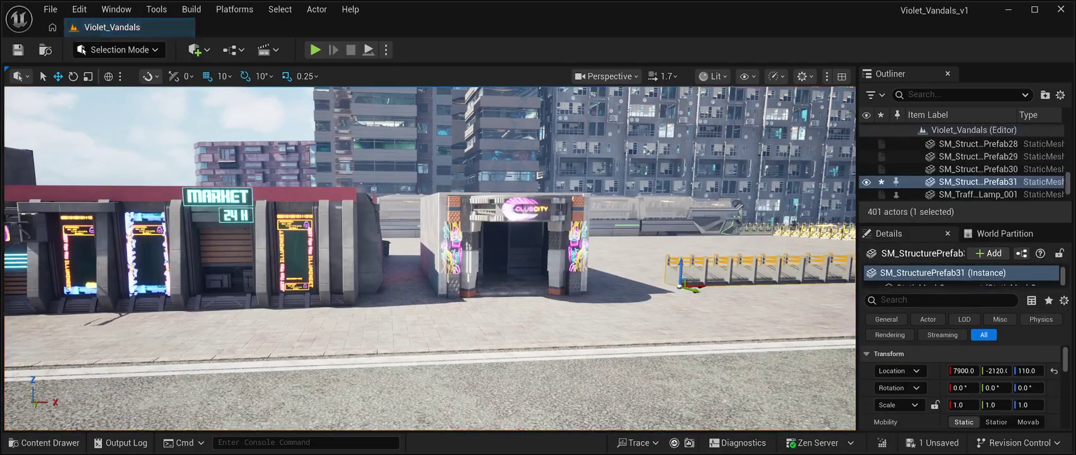
{"action": "key", "text": "f"}
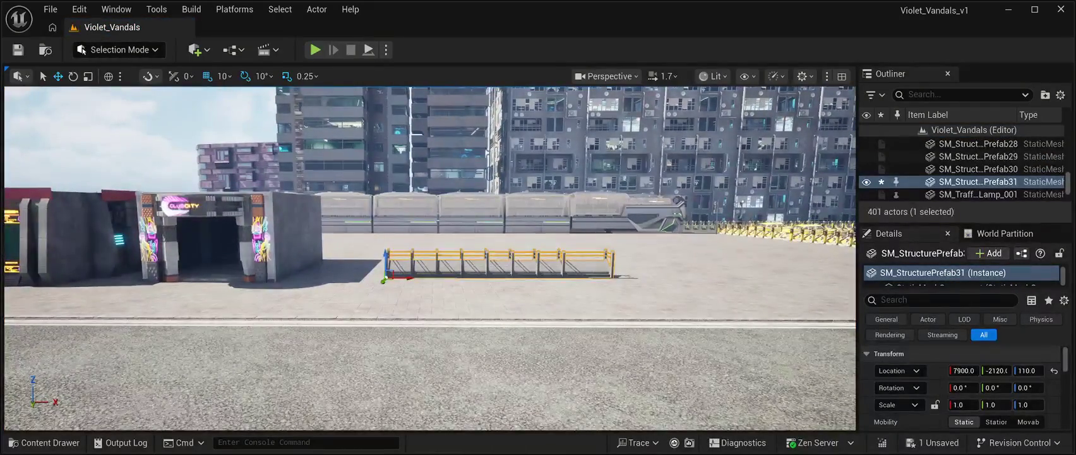
{"action": "scroll", "coordinate": [430, 259], "scroll_direction": "up", "scroll_amount": 3}
{"action": "mouse_move", "coordinate": [429, 259]}
{"action": "left_mouse_down"}
{"action": "mouse_move", "coordinate": [505, 266]}
{"action": "mouse_move", "coordinate": [410, 284]}
{"action": "left_mouse_up"}
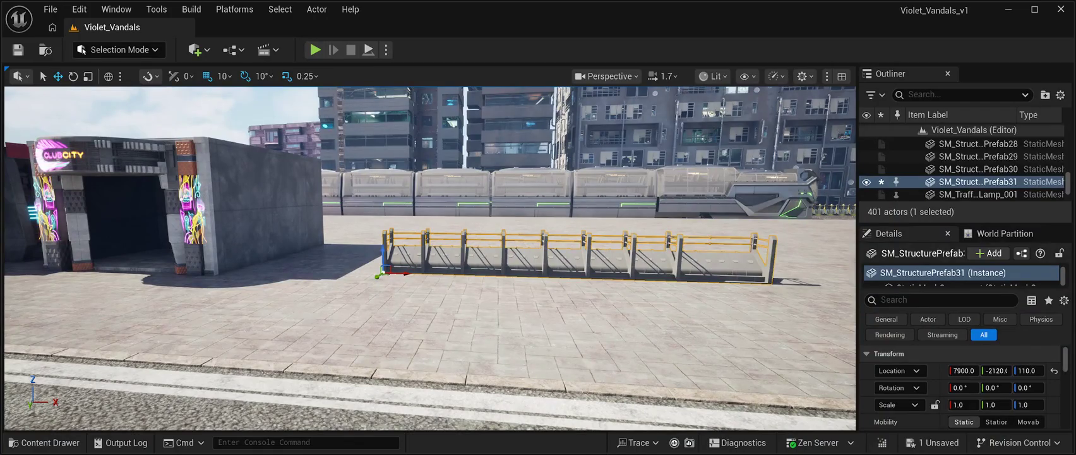
{"action": "key", "text": "Delete"}
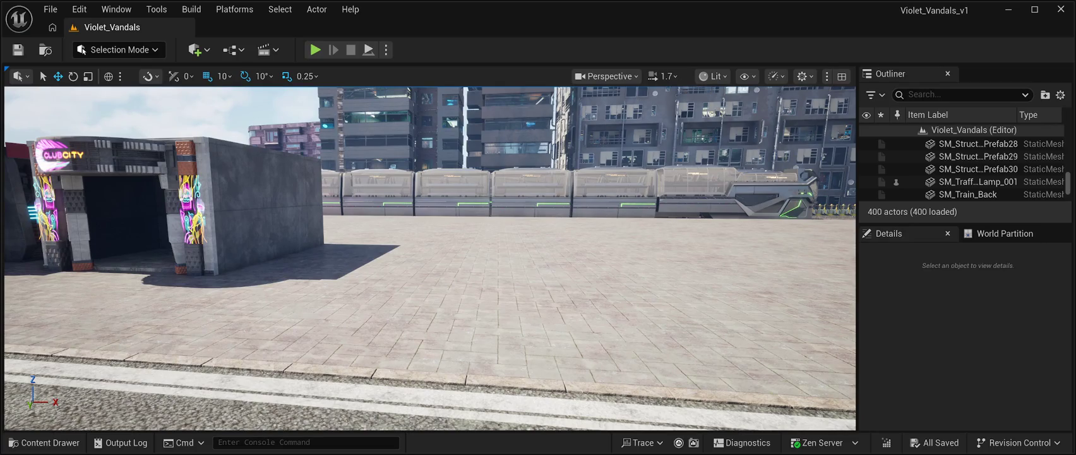
{"action": "left_click", "coordinate": [44, 442]}
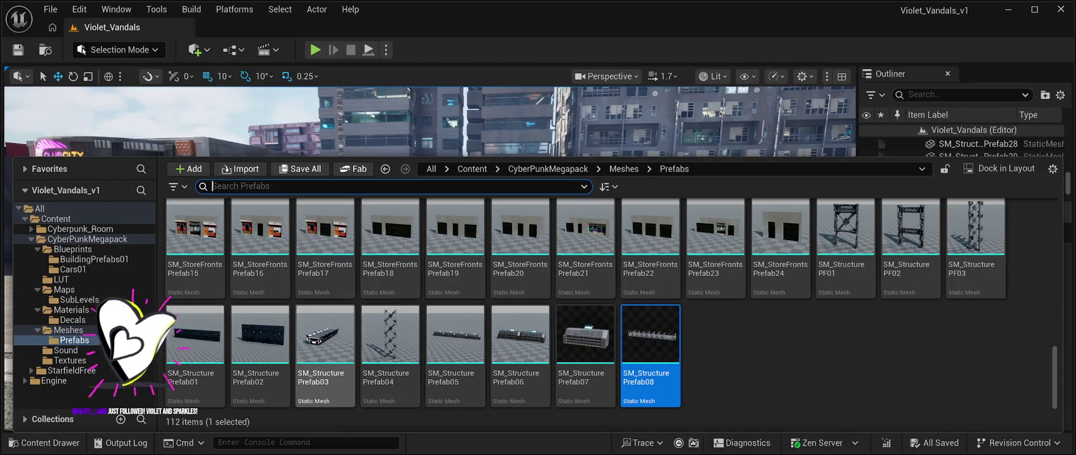
Step: Scroll up and down through the 112-item CyberPunkMegapack Prefabs folder, browsing building pieces
{"action": "scroll", "coordinate": [606, 304], "scroll_direction": "up", "scroll_amount": 1}
{"action": "scroll", "coordinate": [606, 303], "scroll_direction": "down", "scroll_amount": 1}
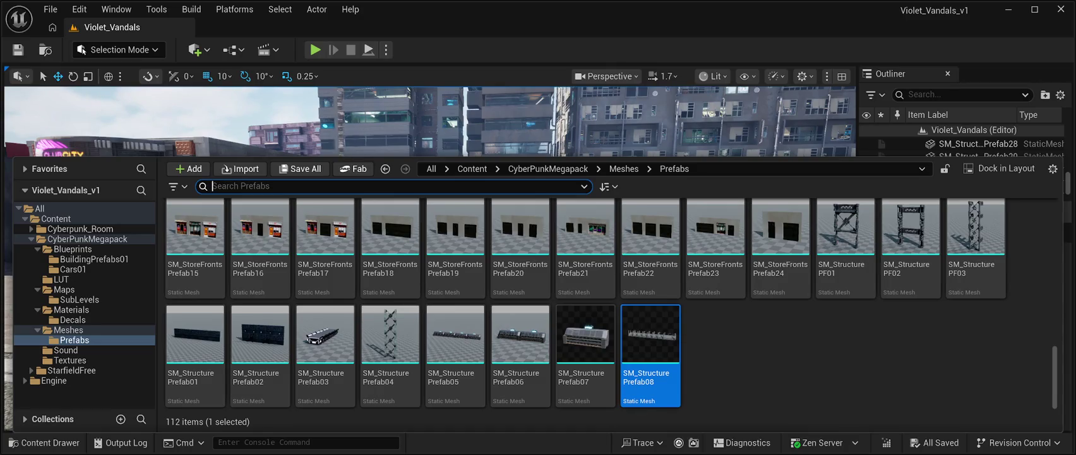
{"action": "scroll", "coordinate": [781, 332], "scroll_direction": "up", "scroll_amount": 3}
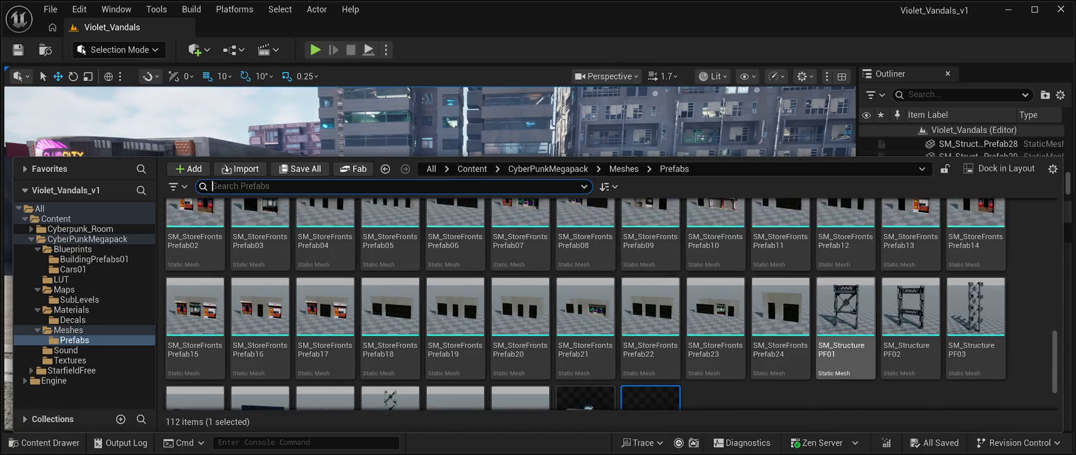
{"action": "scroll", "coordinate": [781, 332], "scroll_direction": "down", "scroll_amount": 2}
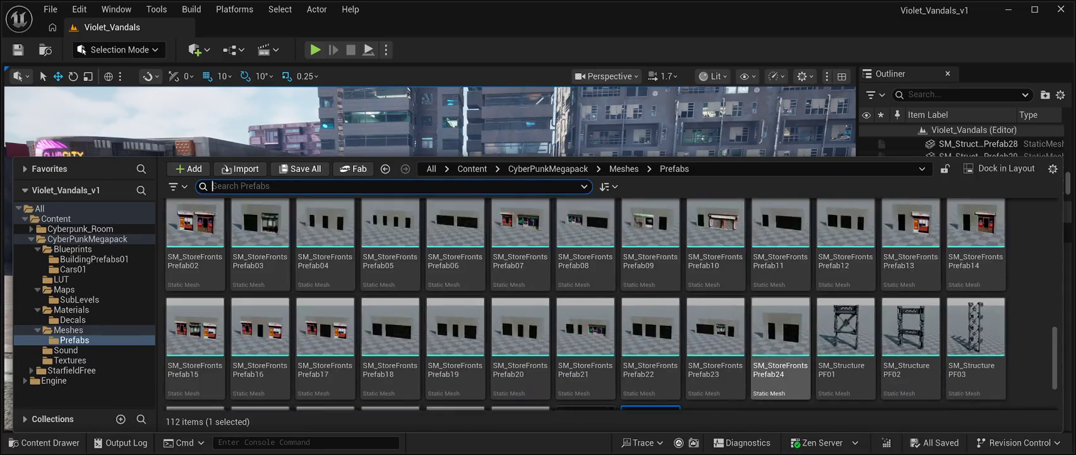
{"action": "scroll", "coordinate": [781, 331], "scroll_direction": "up", "scroll_amount": 3}
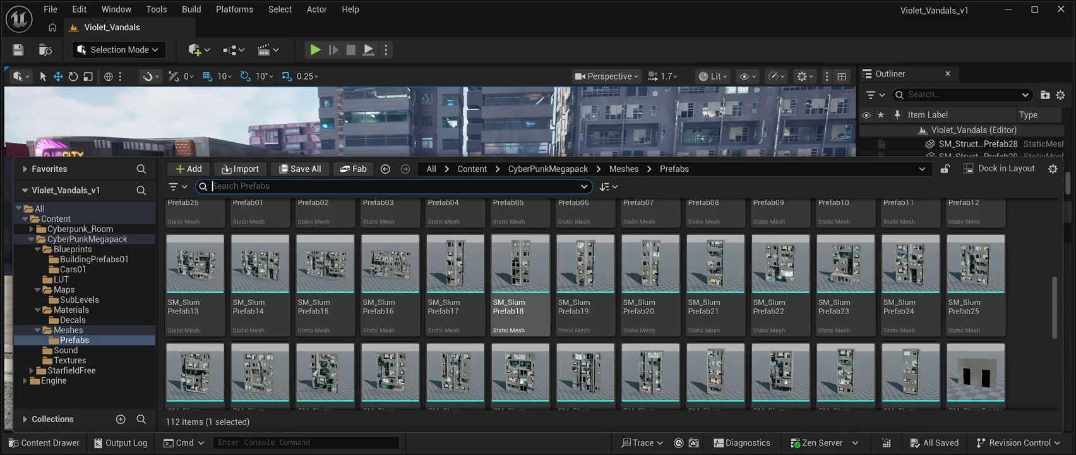
{"action": "scroll", "coordinate": [521, 278], "scroll_direction": "up", "scroll_amount": 1}
{"action": "scroll", "coordinate": [521, 278], "scroll_direction": "up", "scroll_amount": 2}
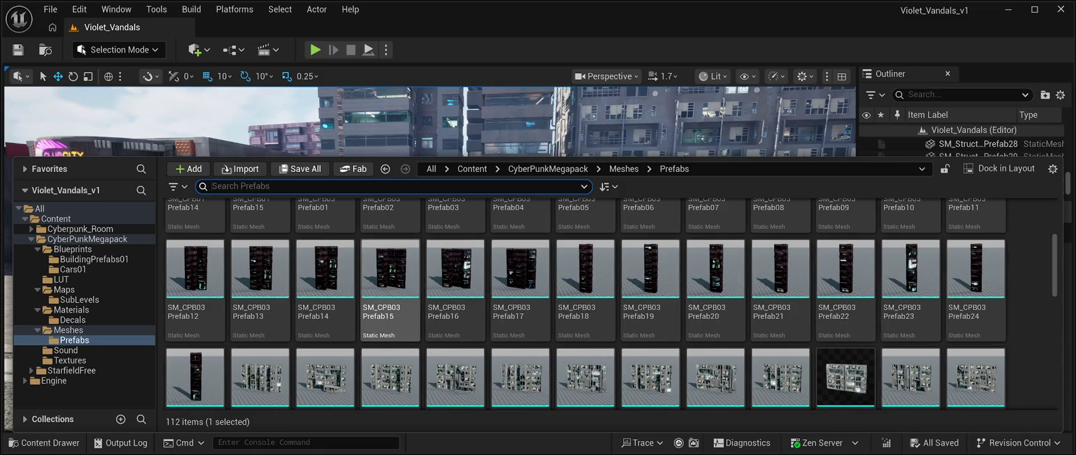
{"action": "scroll", "coordinate": [390, 284], "scroll_direction": "up", "scroll_amount": 1}
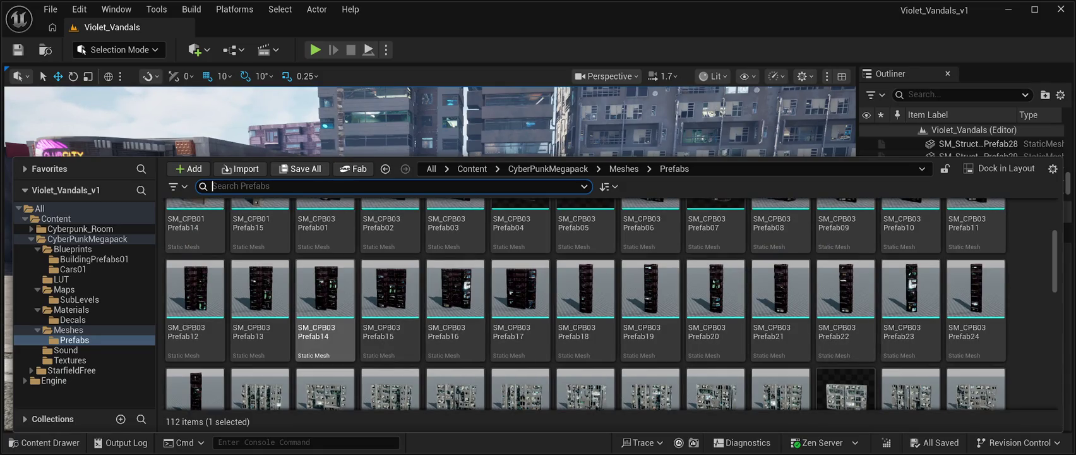
{"action": "scroll", "coordinate": [260, 284], "scroll_direction": "up", "scroll_amount": 2}
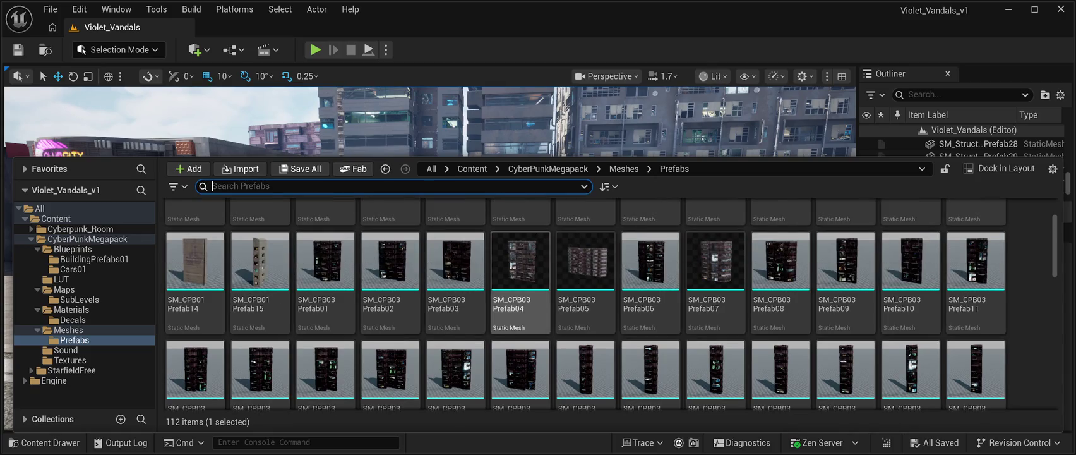
{"action": "scroll", "coordinate": [975, 249], "scroll_direction": "up", "scroll_amount": 3}
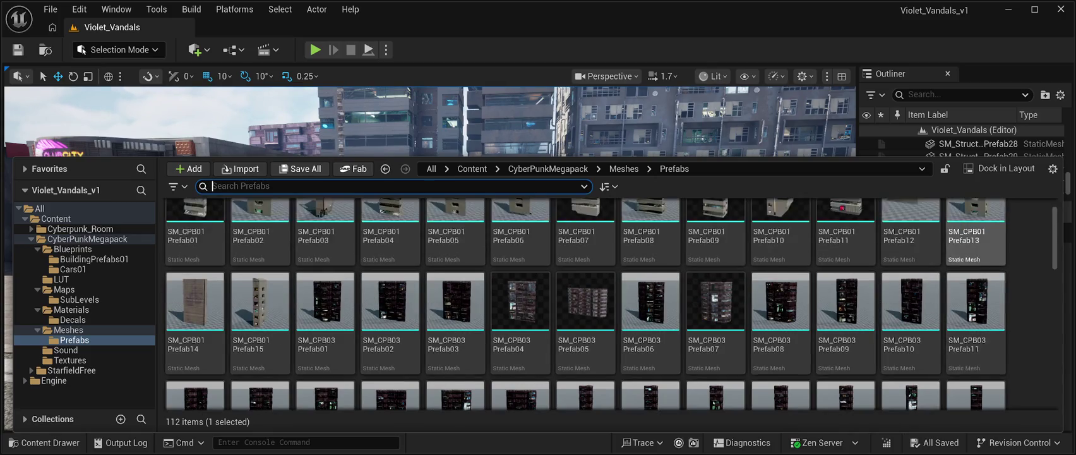
{"action": "scroll", "coordinate": [976, 249], "scroll_direction": "up", "scroll_amount": 1}
{"action": "scroll", "coordinate": [455, 240], "scroll_direction": "up", "scroll_amount": 1}
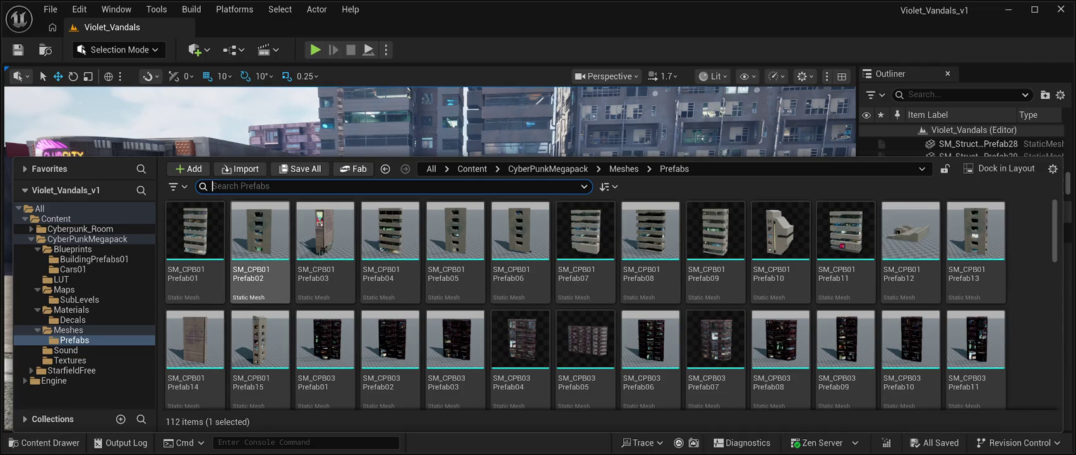
{"action": "scroll", "coordinate": [611, 304], "scroll_direction": "down", "scroll_amount": 2}
{"action": "scroll", "coordinate": [782, 363], "scroll_direction": "down", "scroll_amount": 5}
{"action": "scroll", "coordinate": [586, 372], "scroll_direction": "down", "scroll_amount": 6}
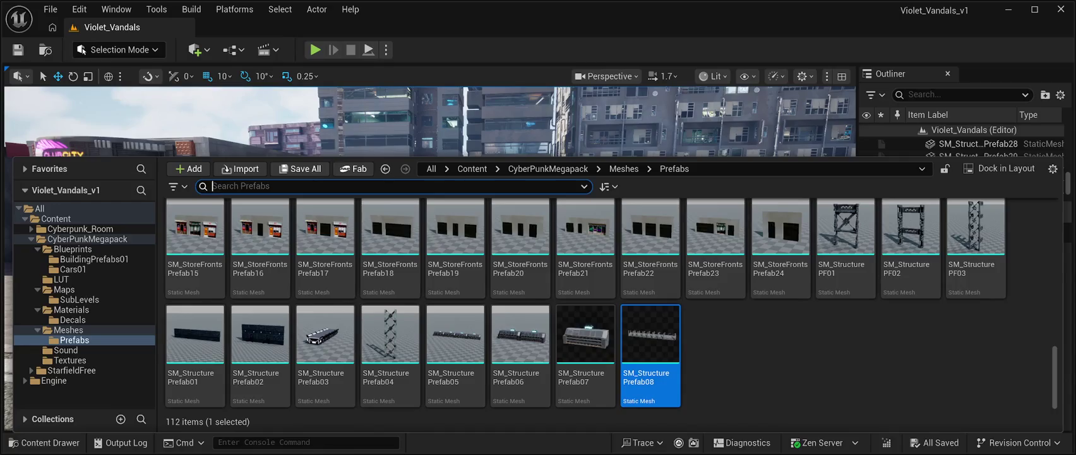
{"action": "scroll", "coordinate": [455, 354], "scroll_direction": "up", "scroll_amount": 1}
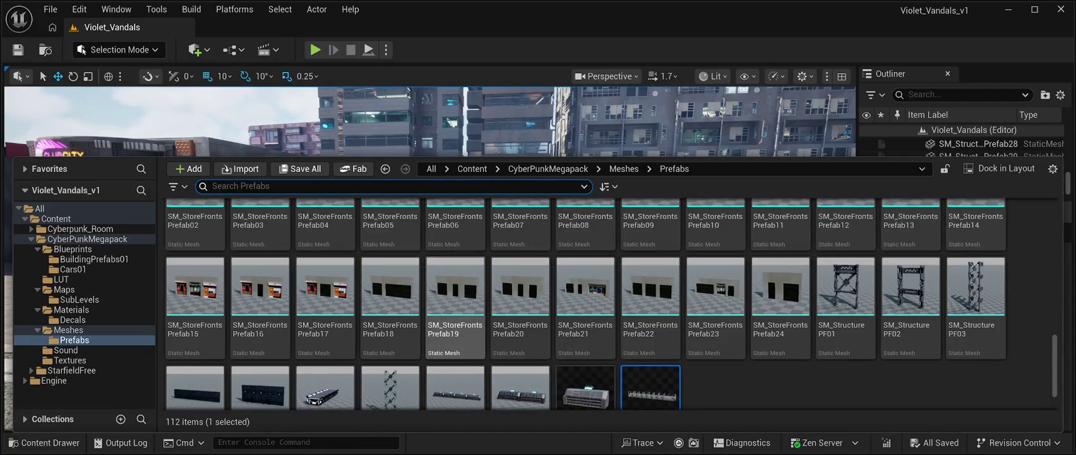
{"action": "scroll", "coordinate": [585, 328], "scroll_direction": "up", "scroll_amount": 1}
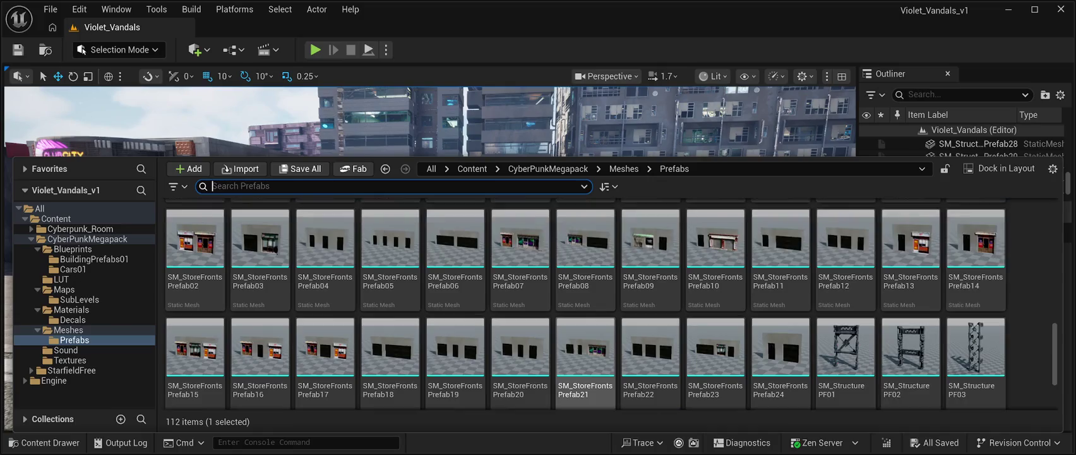
{"action": "scroll", "coordinate": [715, 284], "scroll_direction": "up", "scroll_amount": 1}
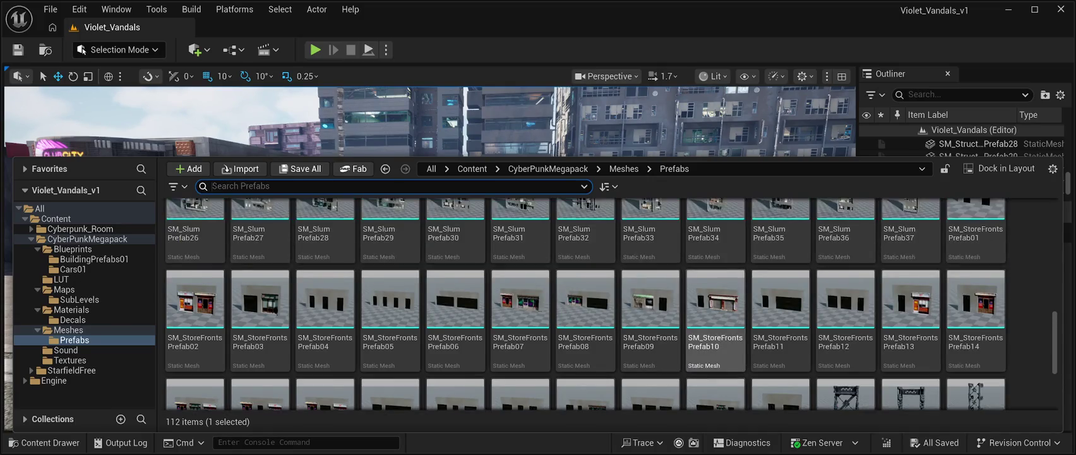
{"action": "scroll", "coordinate": [651, 303], "scroll_direction": "up", "scroll_amount": 2}
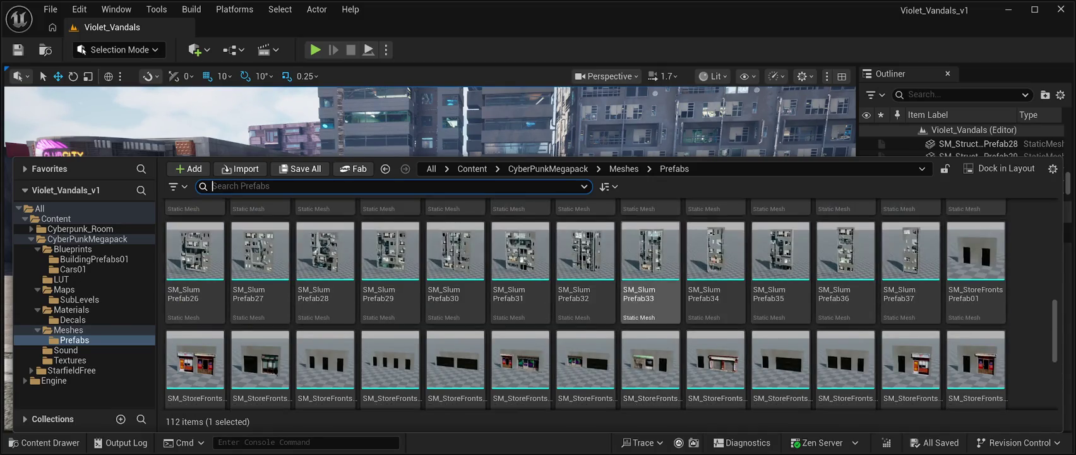
{"action": "scroll", "coordinate": [781, 304], "scroll_direction": "up", "scroll_amount": 2}
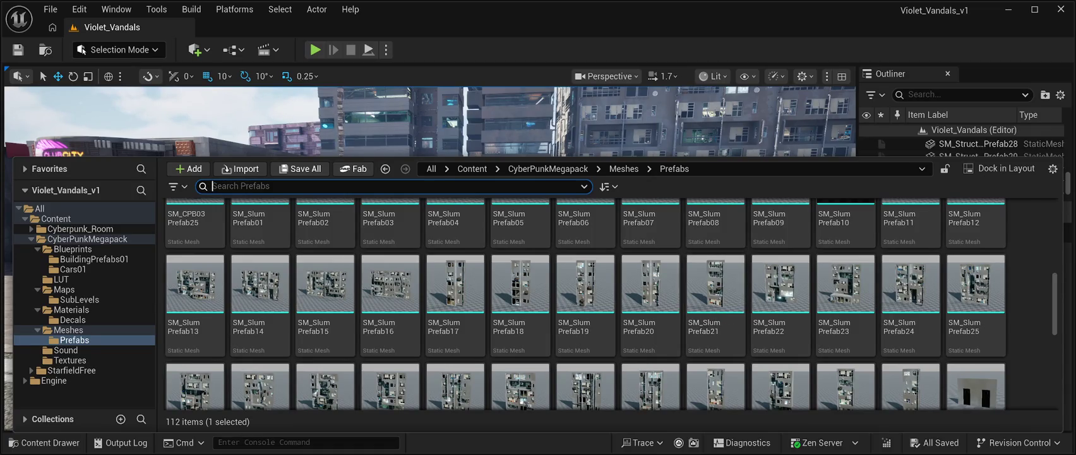
{"action": "scroll", "coordinate": [845, 278], "scroll_direction": "up", "scroll_amount": 2}
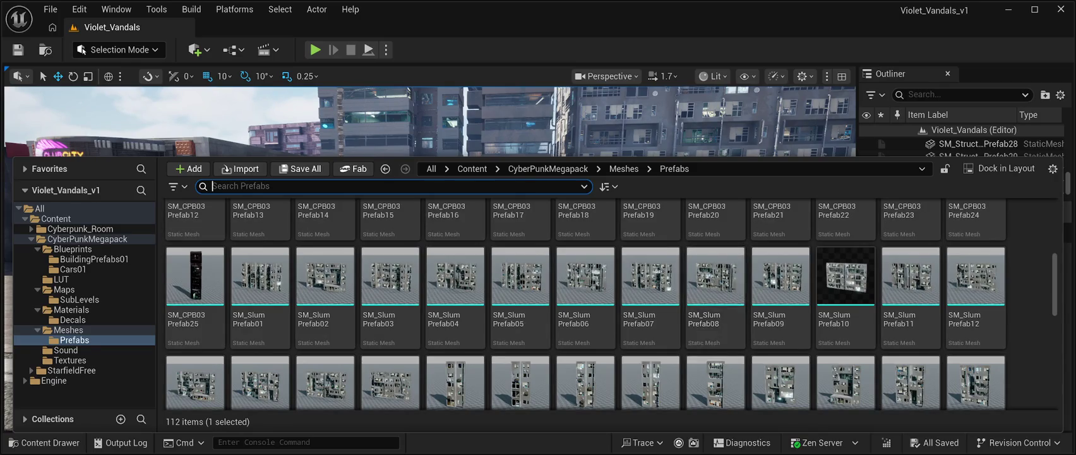
{"action": "scroll", "coordinate": [715, 296], "scroll_direction": "up", "scroll_amount": 3}
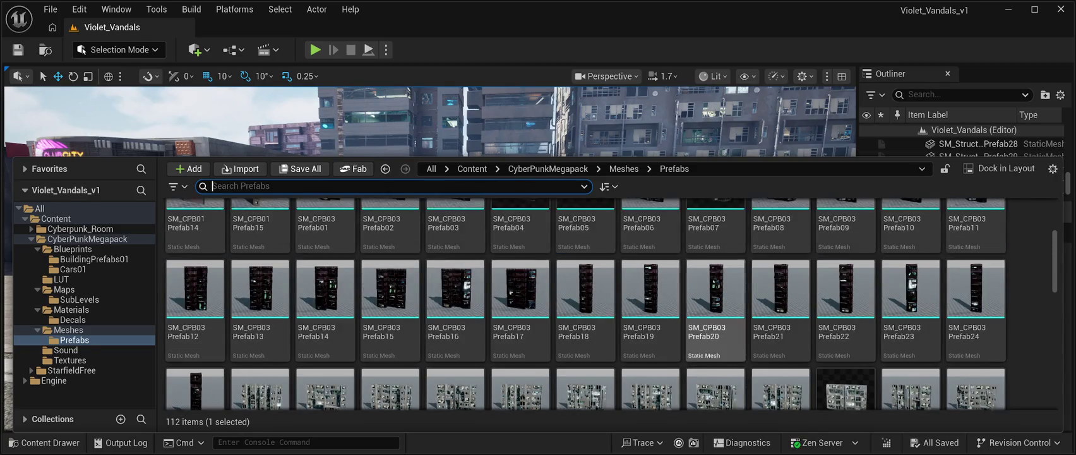
{"action": "scroll", "coordinate": [650, 297], "scroll_direction": "up", "scroll_amount": 3}
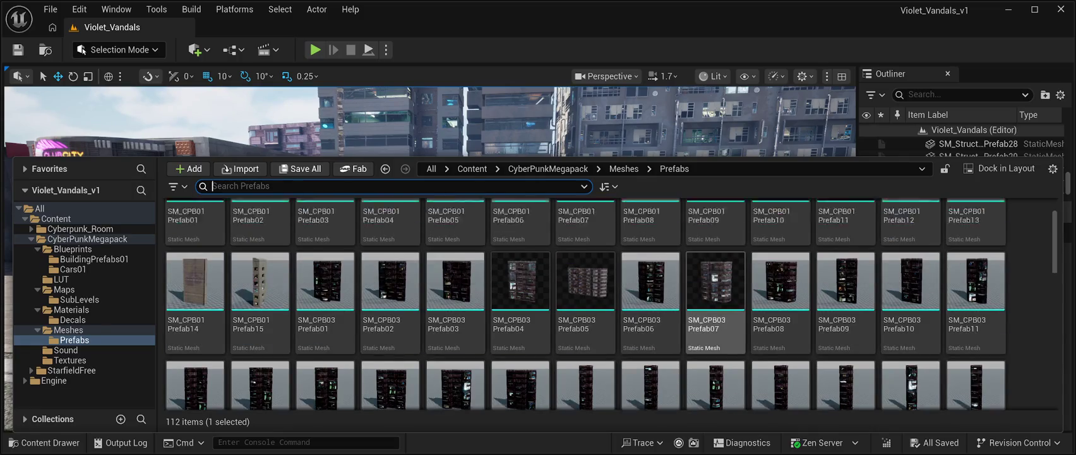
{"action": "scroll", "coordinate": [455, 284], "scroll_direction": "up", "scroll_amount": 2}
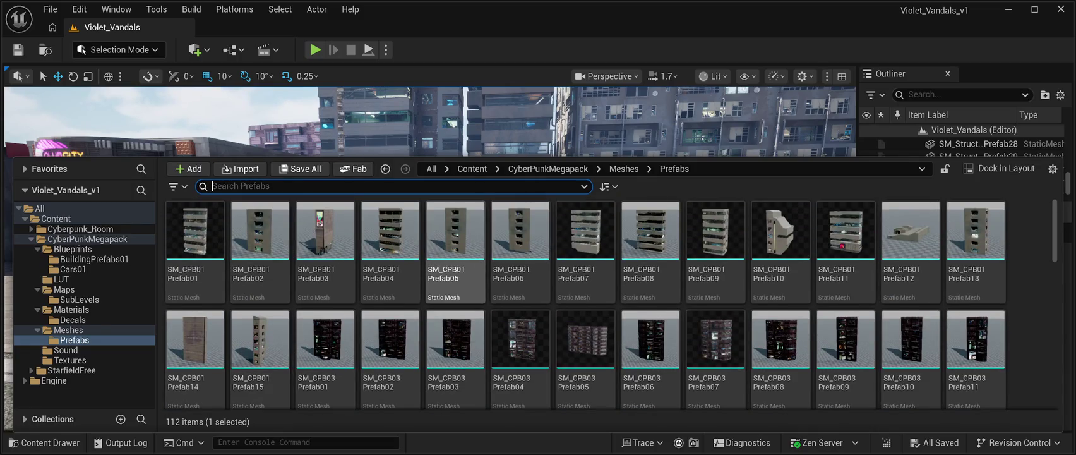
{"action": "scroll", "coordinate": [518, 265], "scroll_direction": "down", "scroll_amount": 3}
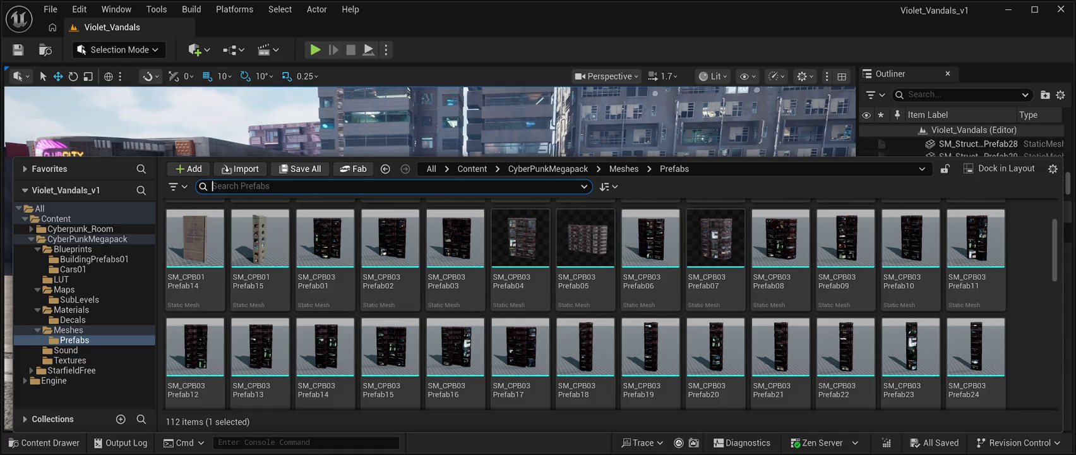
{"action": "scroll", "coordinate": [780, 353], "scroll_direction": "down", "scroll_amount": 1}
{"action": "scroll", "coordinate": [520, 353], "scroll_direction": "down", "scroll_amount": 3}
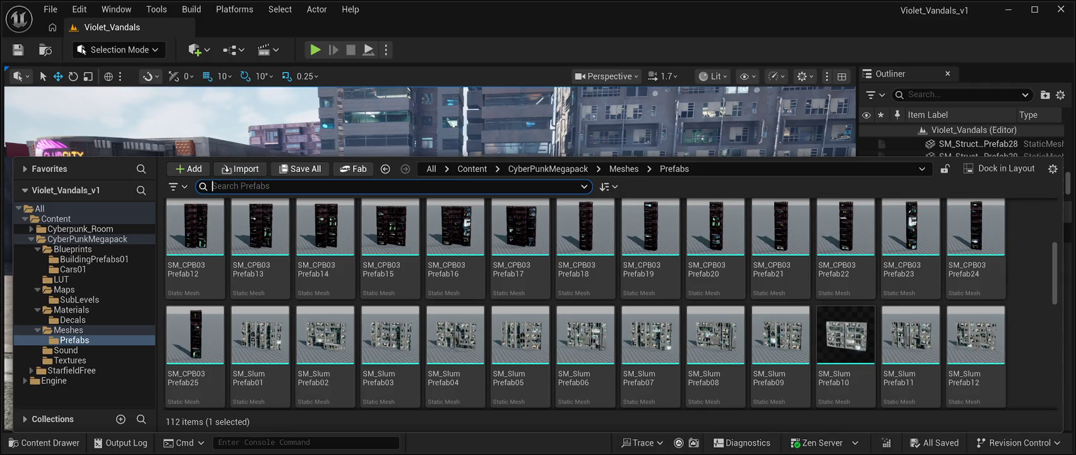
Step: Refocus the viewport and reselect the BP_Starfield nebula backdrop actor in the Outliner
{"action": "scroll", "coordinate": [780, 297], "scroll_direction": "down", "scroll_amount": 1}
{"action": "scroll", "coordinate": [781, 297], "scroll_direction": "up", "scroll_amount": 1}
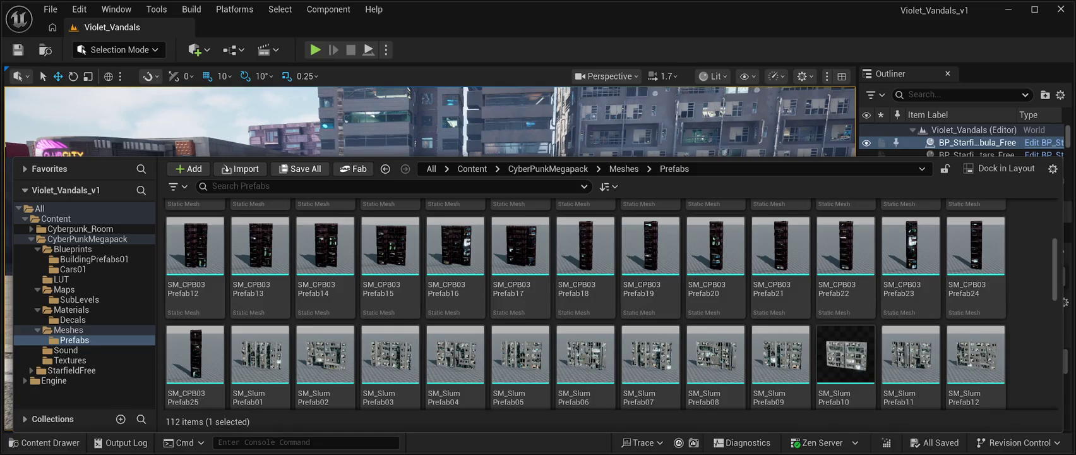
{"action": "key", "text": "f"}
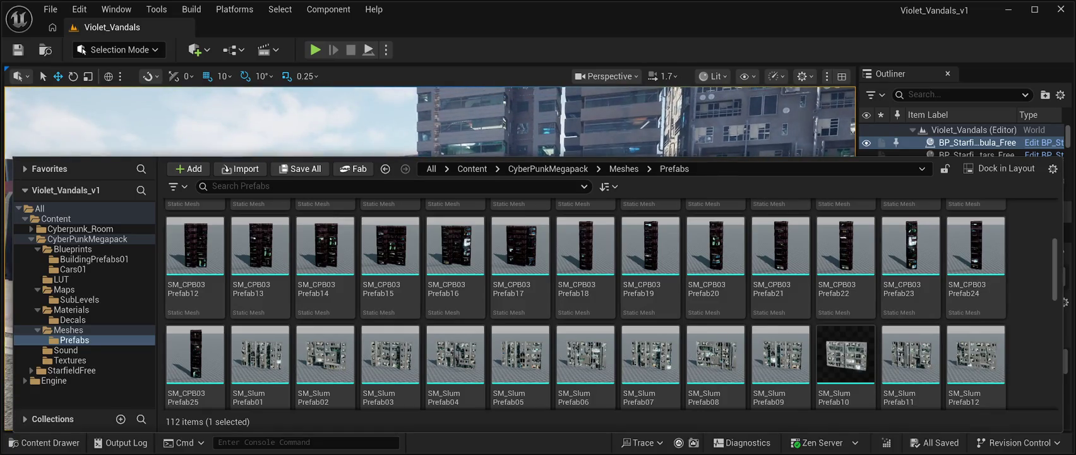
{"action": "key", "text": "Escape"}
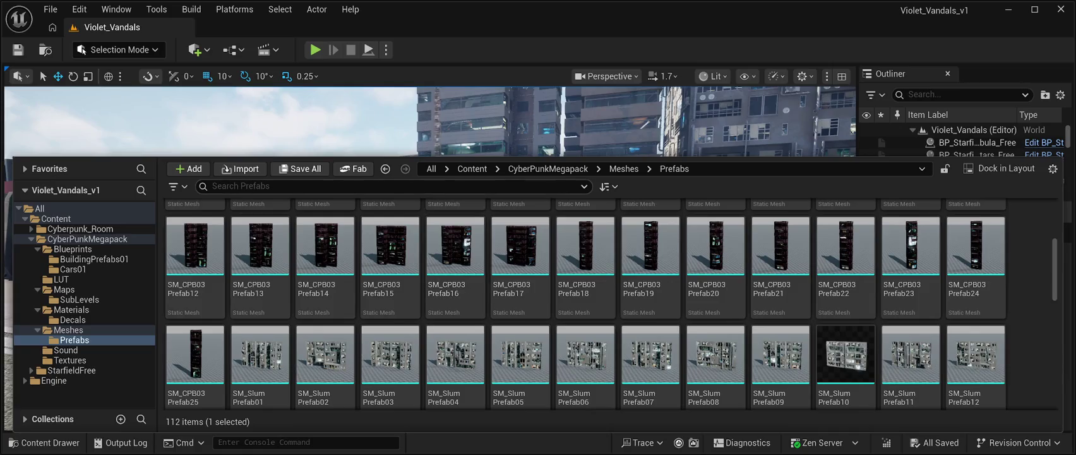
{"action": "left_click", "coordinate": [977, 142]}
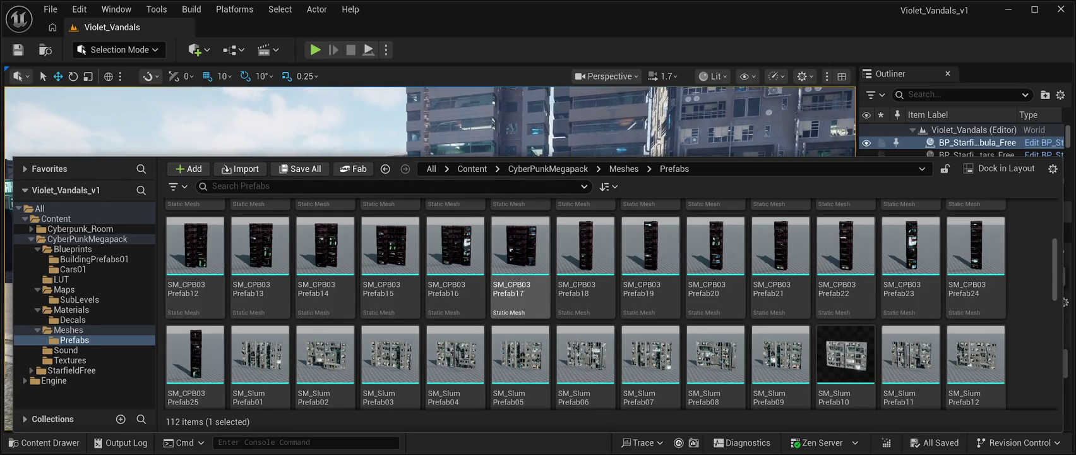
Step: Hide and restore the Content Drawer, then go up to the 595-item Meshes folder
{"action": "scroll", "coordinate": [611, 303], "scroll_direction": "up", "scroll_amount": 4}
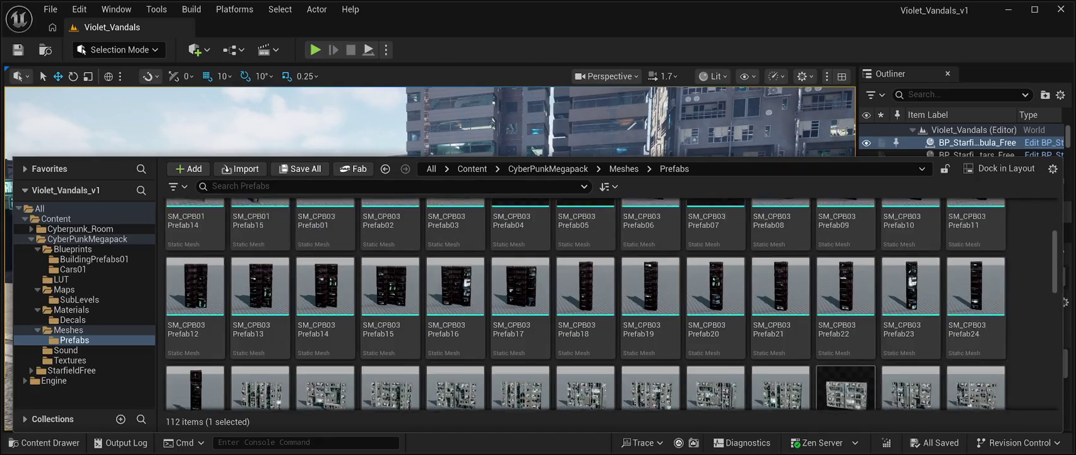
{"action": "scroll", "coordinate": [612, 303], "scroll_direction": "up", "scroll_amount": 1}
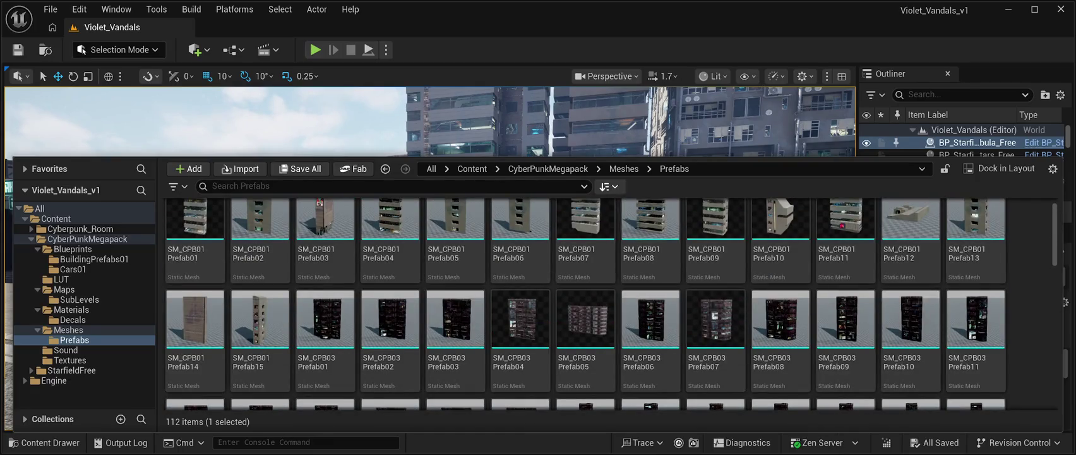
{"action": "scroll", "coordinate": [650, 253], "scroll_direction": "up", "scroll_amount": 1}
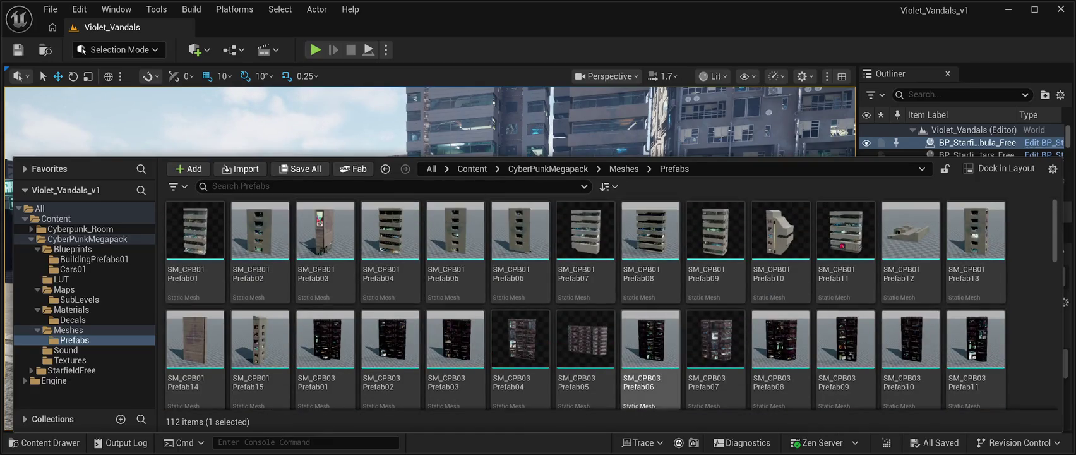
{"action": "key", "text": "ctrl+space"}
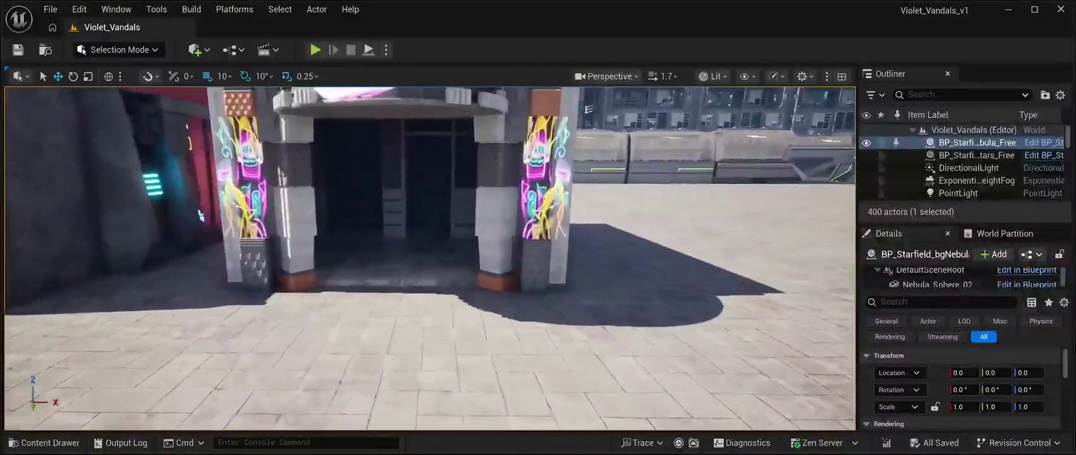
{"action": "key", "text": "ctrl+space"}
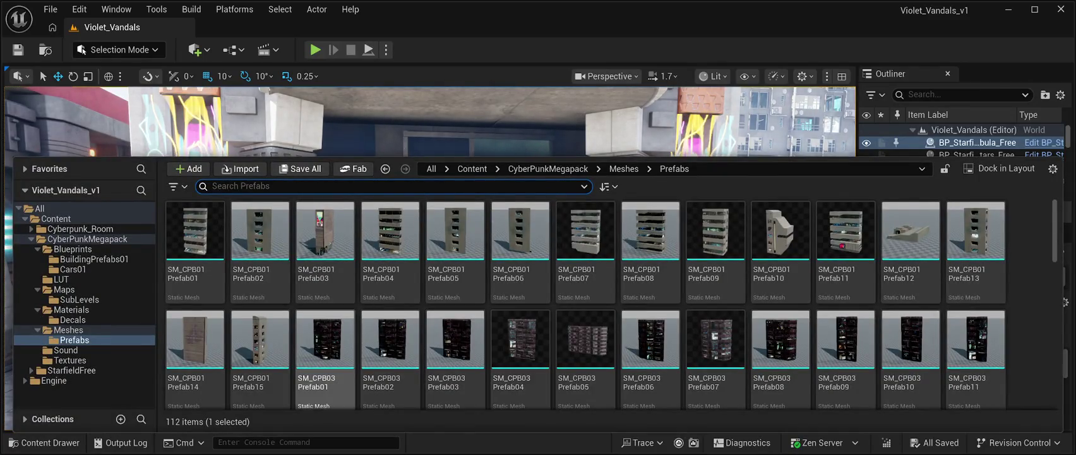
{"action": "key", "text": "alt+Left"}
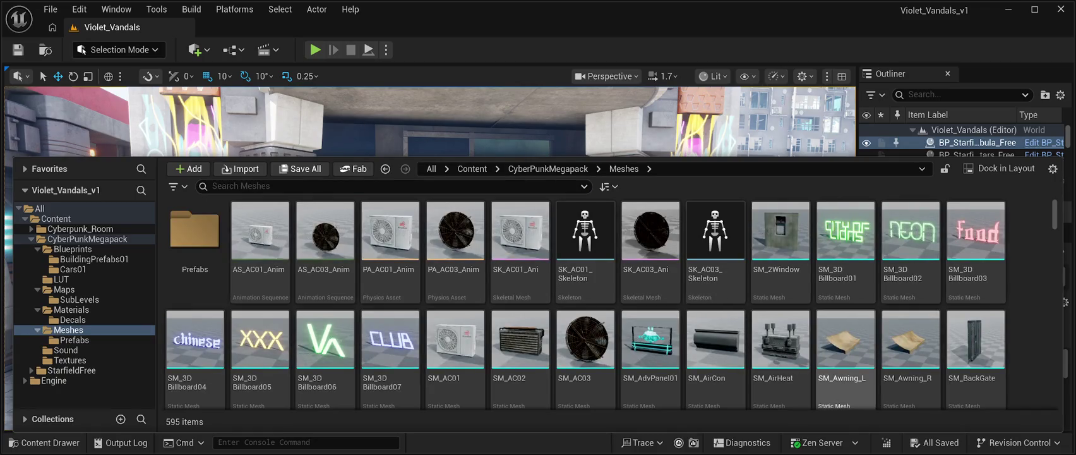
Step: Search meshes for 'cash', add the SM_RestaurantCash counter at 7120, -2200, 120, and focus it
{"action": "scroll", "coordinate": [846, 354], "scroll_direction": "down", "scroll_amount": 3}
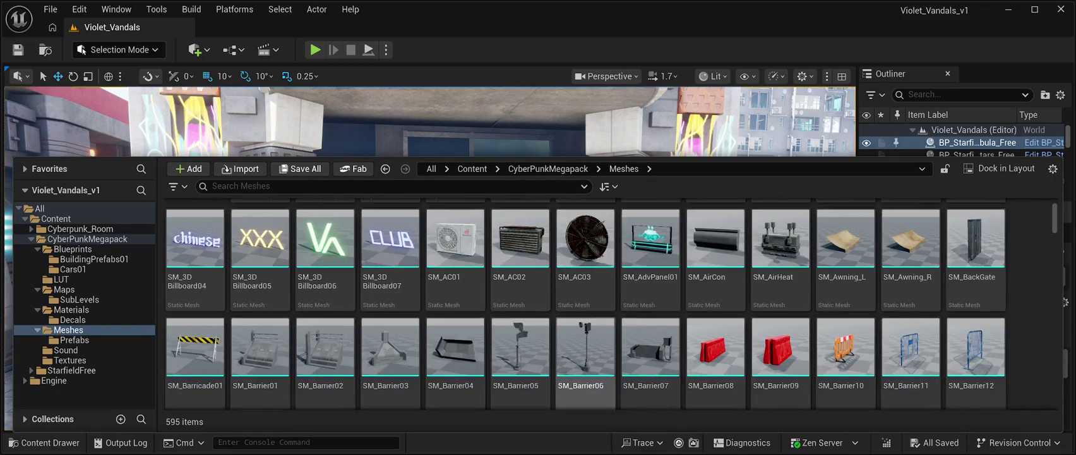
{"action": "scroll", "coordinate": [586, 353], "scroll_direction": "down", "scroll_amount": 3}
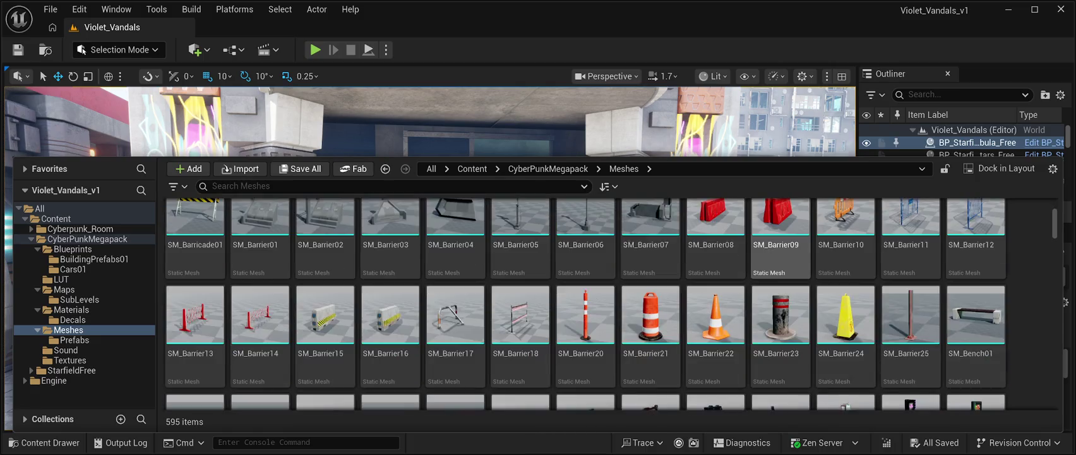
{"action": "scroll", "coordinate": [781, 271], "scroll_direction": "down", "scroll_amount": 10}
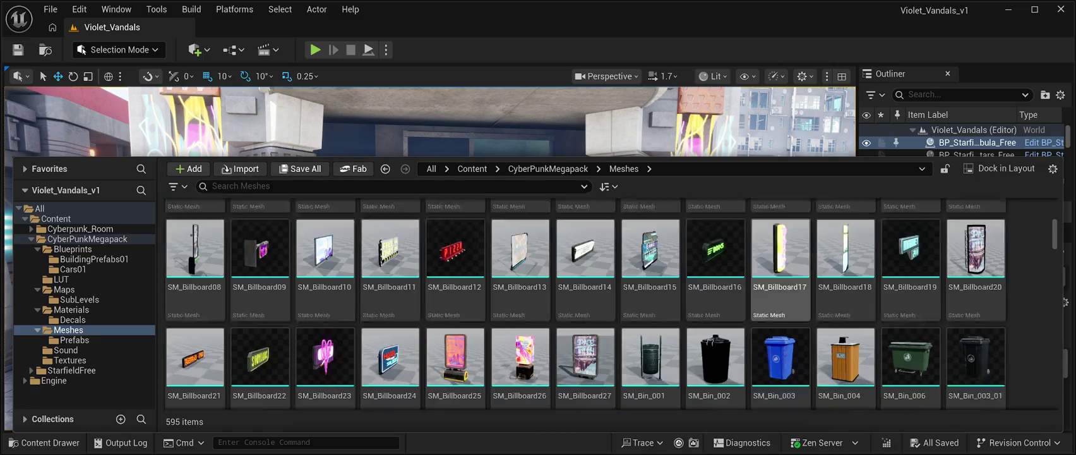
{"action": "scroll", "coordinate": [781, 271], "scroll_direction": "down", "scroll_amount": 1}
{"action": "left_click", "coordinate": [213, 186]}
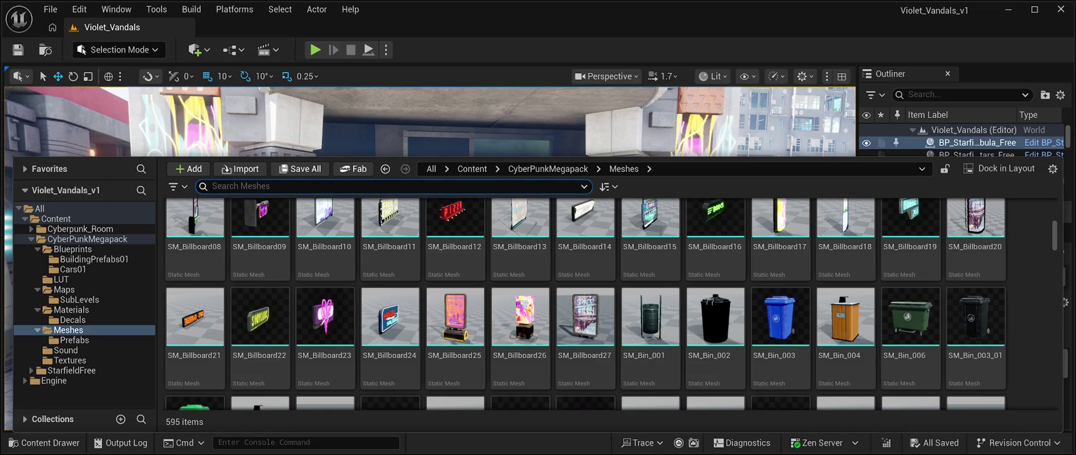
{"action": "type", "text": "cash"}
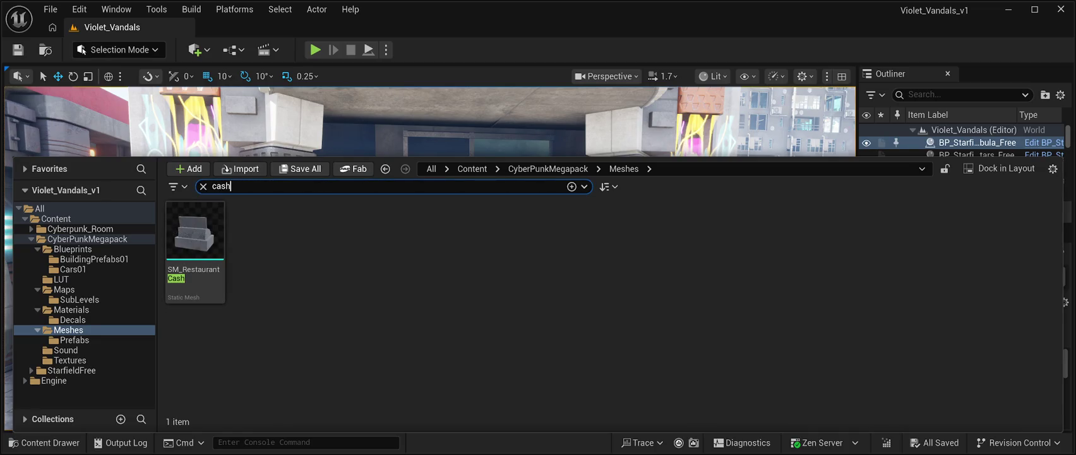
{"action": "left_click", "coordinate": [195, 251]}
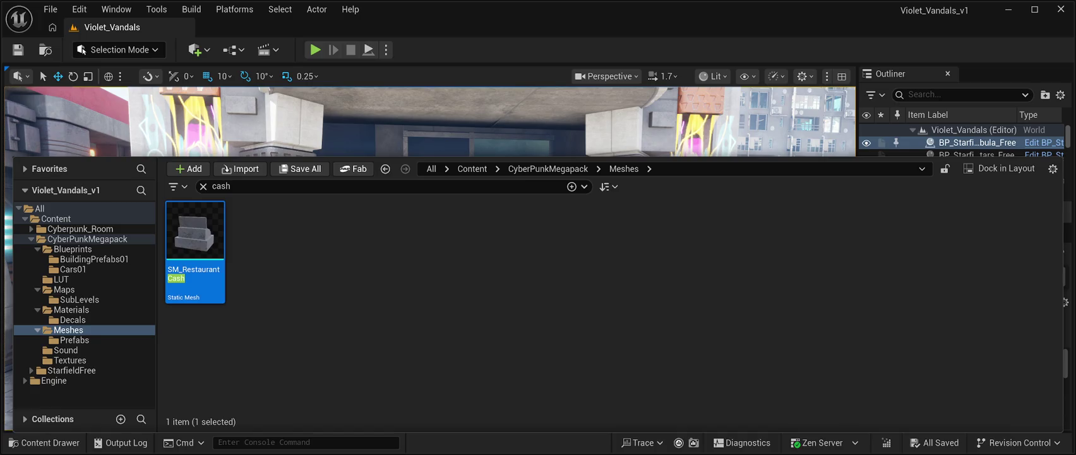
{"action": "key", "text": "ctrl+space"}
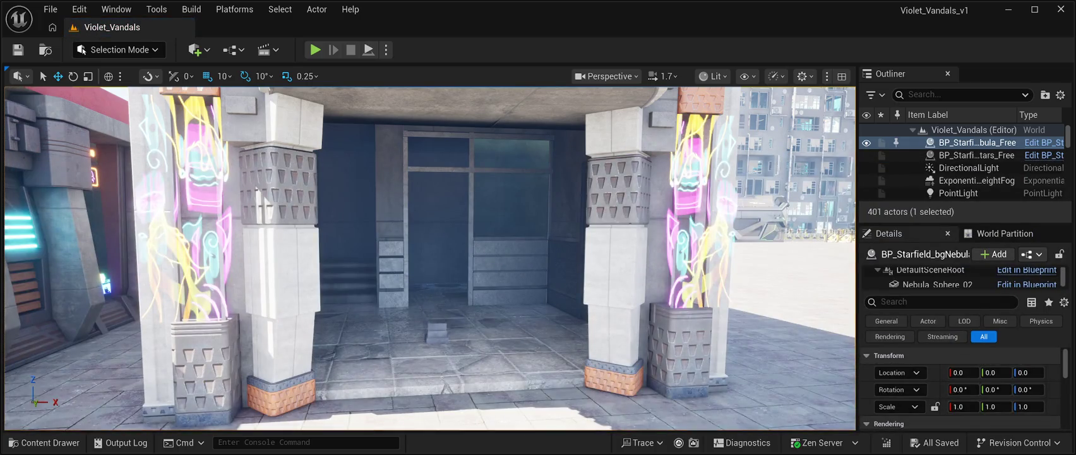
{"action": "key", "text": "f"}
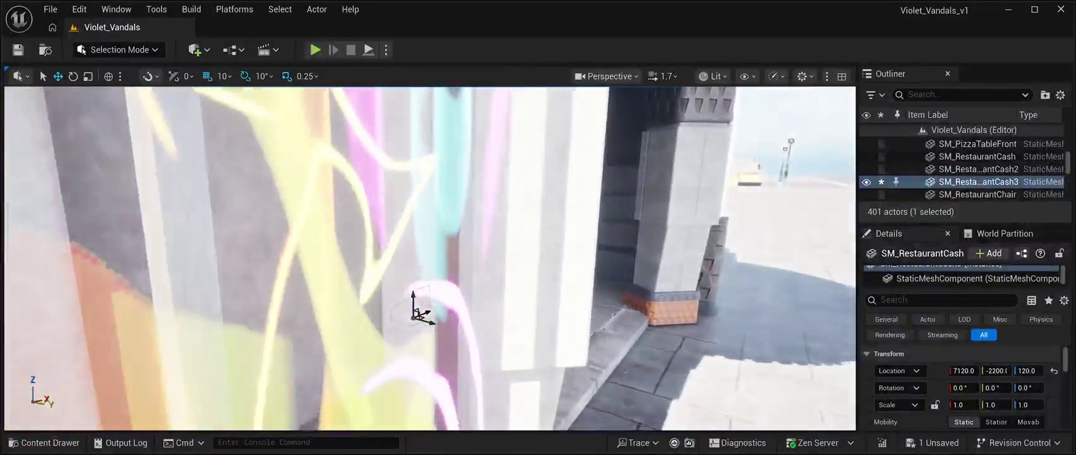
{"action": "left_click", "coordinate": [45, 442]}
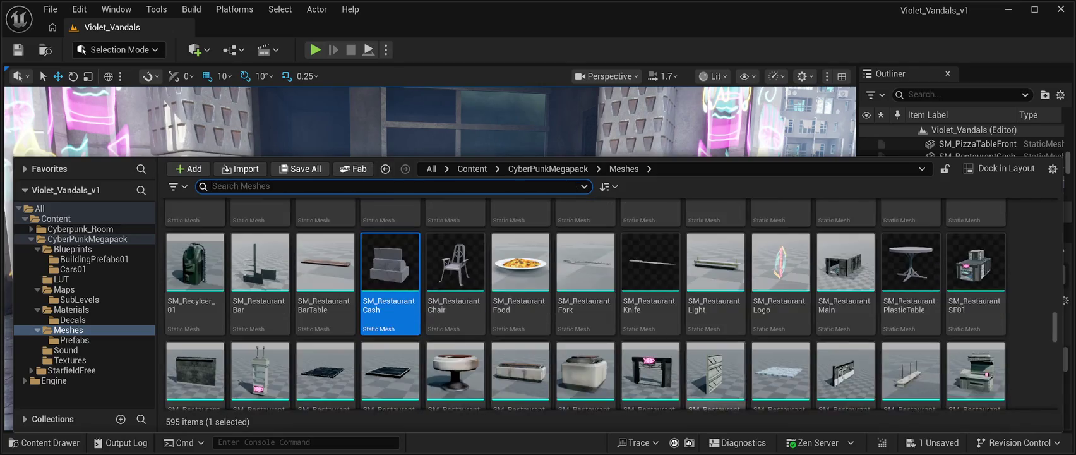
Step: Browse the asset browser, pick the SM_Screen03 BAR sign asset, then hide the browser
{"action": "scroll", "coordinate": [778, 313], "scroll_direction": "down", "scroll_amount": 2}
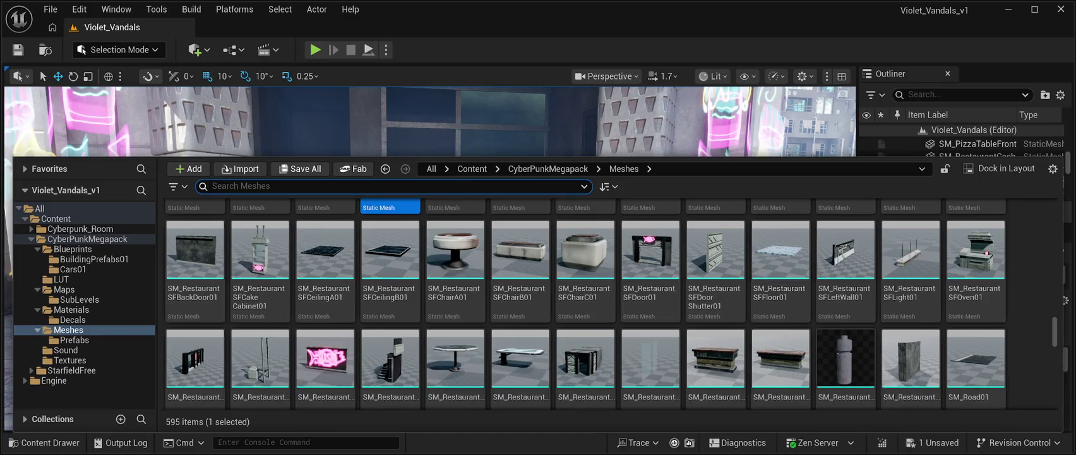
{"action": "scroll", "coordinate": [779, 272], "scroll_direction": "down", "scroll_amount": 2}
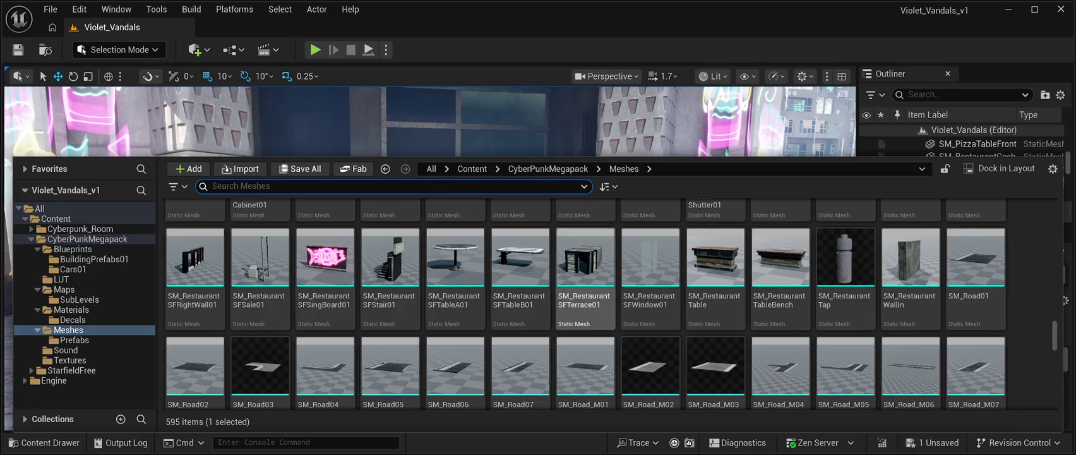
{"action": "scroll", "coordinate": [521, 278], "scroll_direction": "down", "scroll_amount": 5}
{"action": "scroll", "coordinate": [846, 341], "scroll_direction": "down", "scroll_amount": 5}
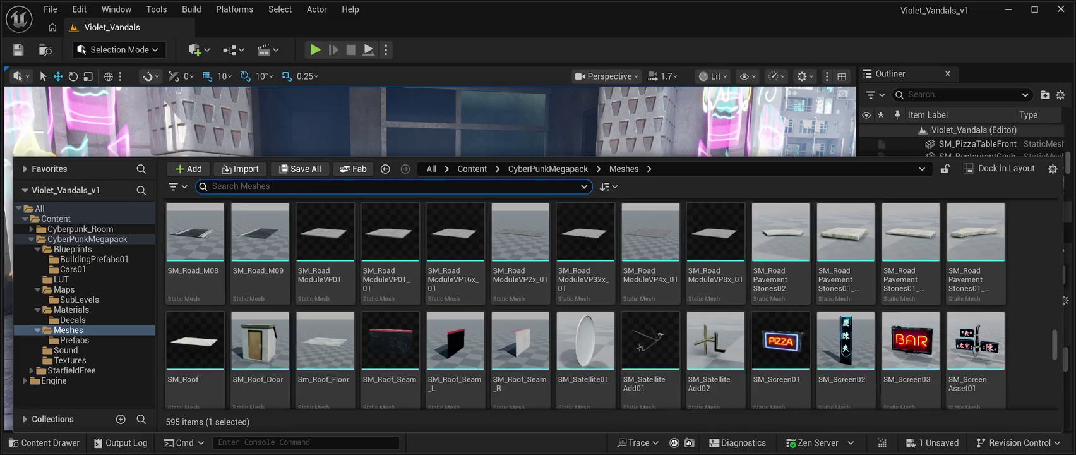
{"action": "scroll", "coordinate": [845, 341], "scroll_direction": "down", "scroll_amount": 4}
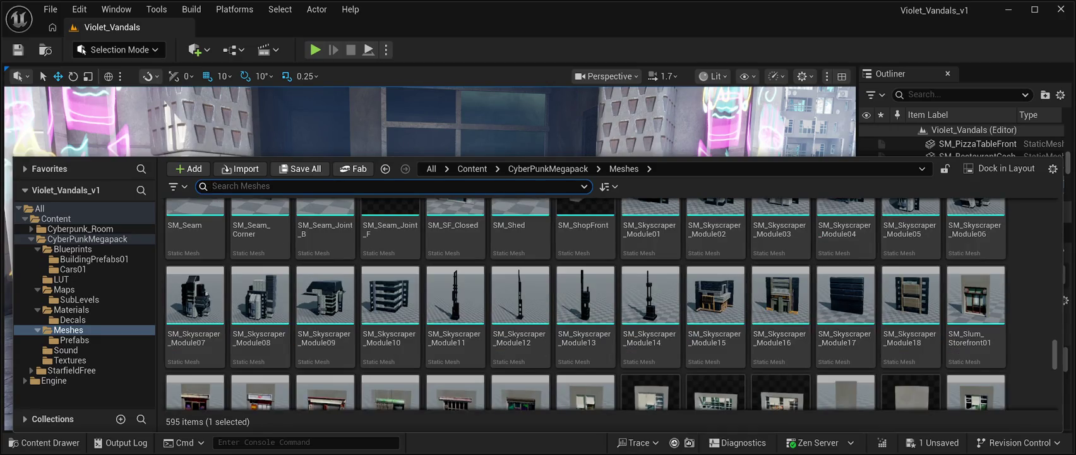
{"action": "scroll", "coordinate": [845, 316], "scroll_direction": "down", "scroll_amount": 6}
{"action": "scroll", "coordinate": [846, 341], "scroll_direction": "down", "scroll_amount": 8}
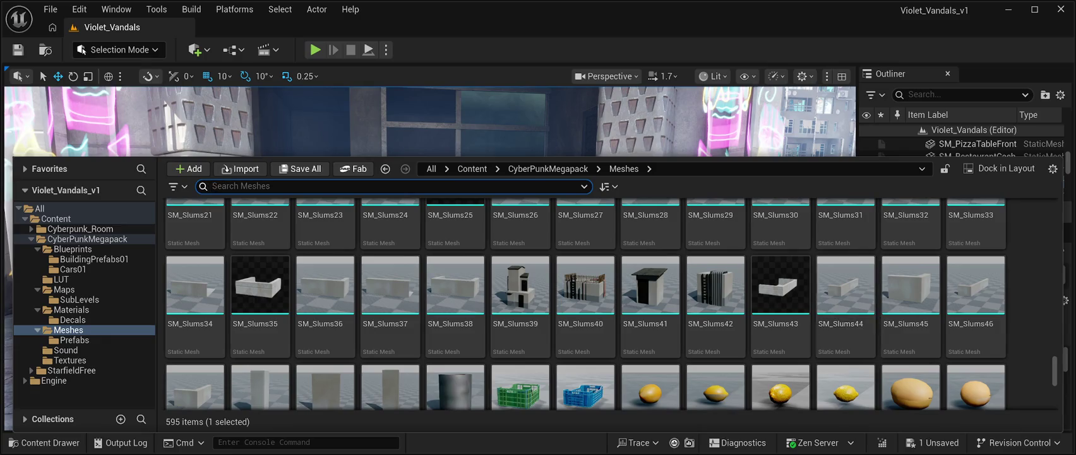
{"action": "scroll", "coordinate": [845, 341], "scroll_direction": "down", "scroll_amount": 3}
{"action": "scroll", "coordinate": [845, 341], "scroll_direction": "down", "scroll_amount": 3}
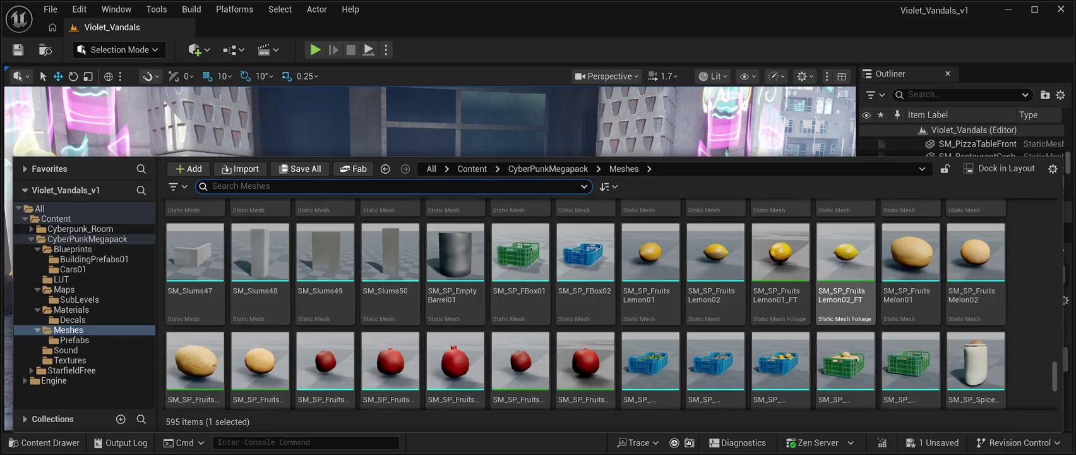
{"action": "scroll", "coordinate": [845, 369], "scroll_direction": "down", "scroll_amount": 9}
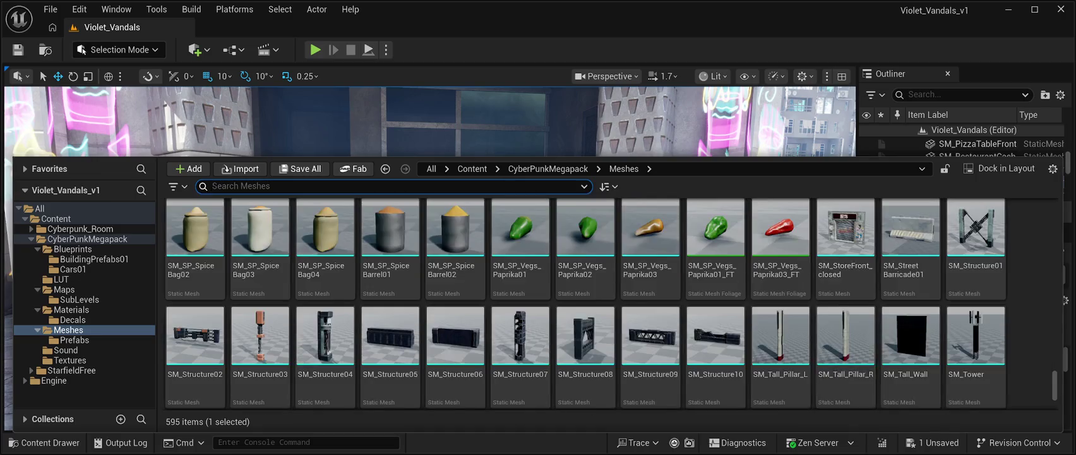
{"action": "scroll", "coordinate": [846, 284], "scroll_direction": "down", "scroll_amount": 7}
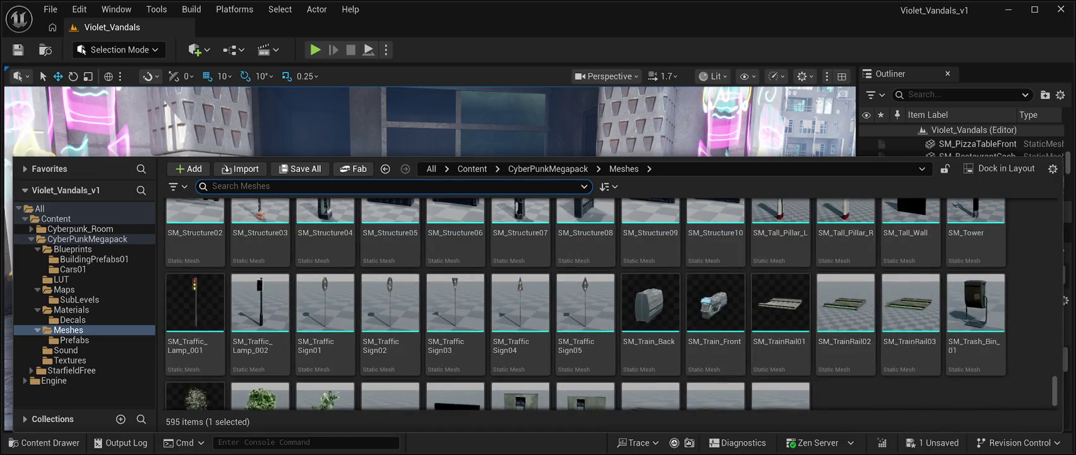
{"action": "scroll", "coordinate": [454, 328], "scroll_direction": "up", "scroll_amount": 8}
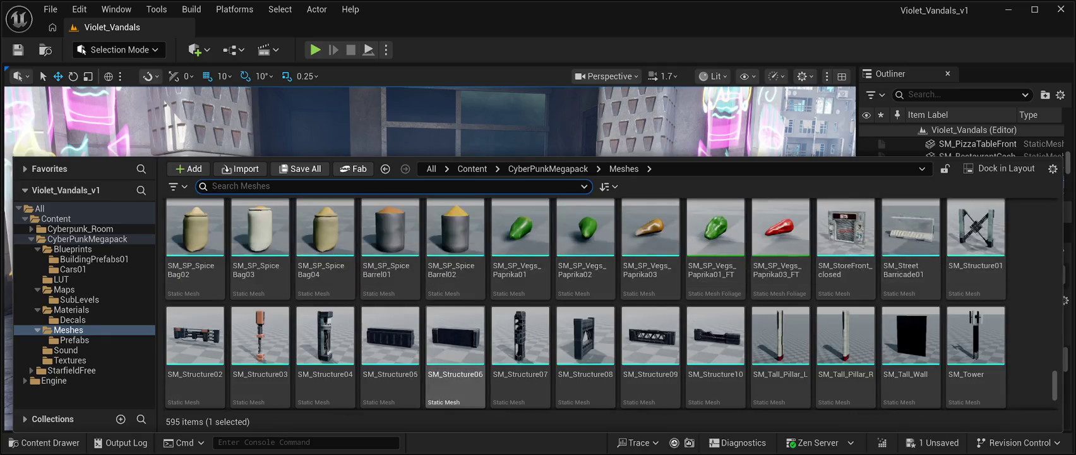
{"action": "scroll", "coordinate": [585, 306], "scroll_direction": "up", "scroll_amount": 2}
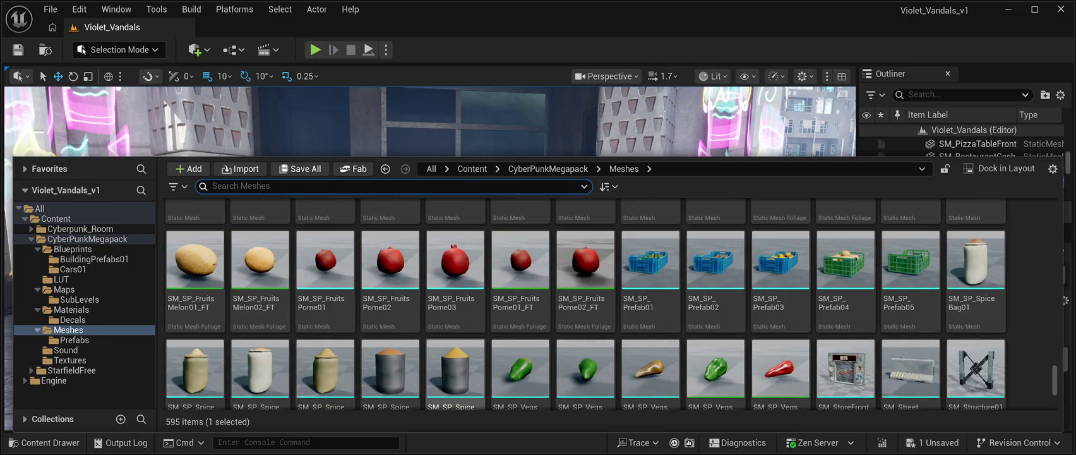
{"action": "scroll", "coordinate": [455, 372], "scroll_direction": "up", "scroll_amount": 5}
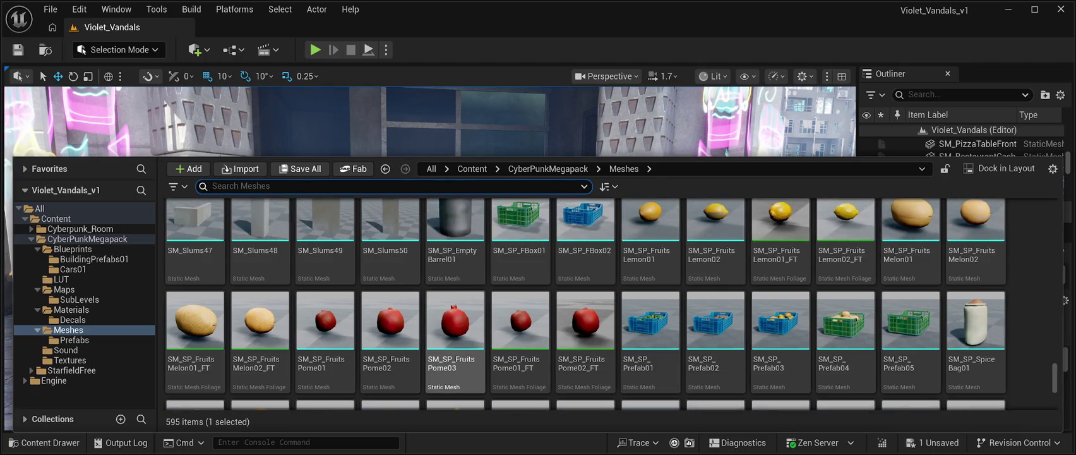
{"action": "scroll", "coordinate": [521, 310], "scroll_direction": "up", "scroll_amount": 3}
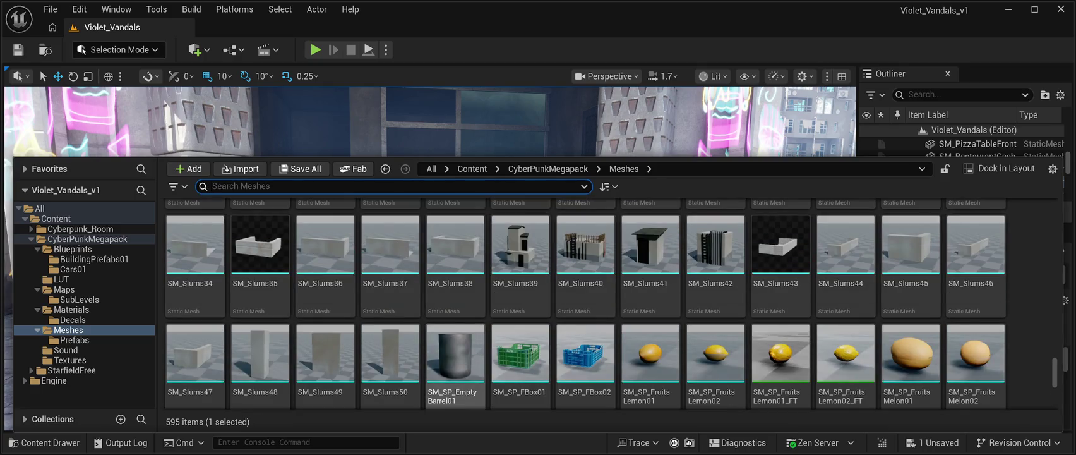
{"action": "scroll", "coordinate": [584, 305], "scroll_direction": "up", "scroll_amount": 10}
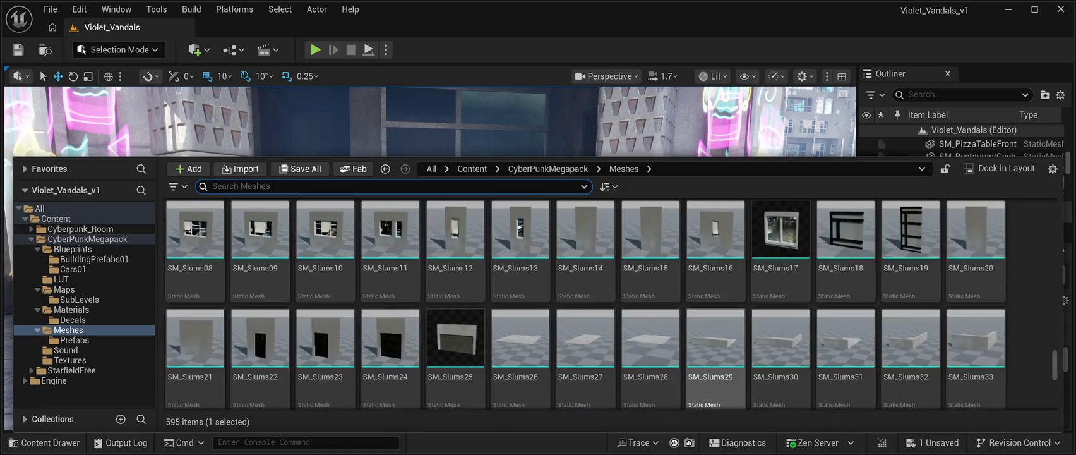
{"action": "scroll", "coordinate": [713, 341], "scroll_direction": "up", "scroll_amount": 4}
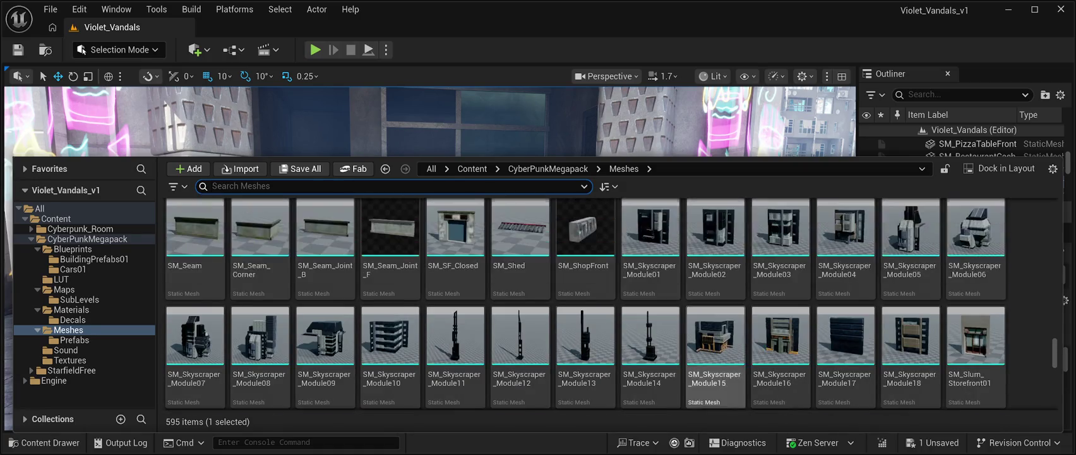
{"action": "scroll", "coordinate": [846, 373], "scroll_direction": "up", "scroll_amount": 3}
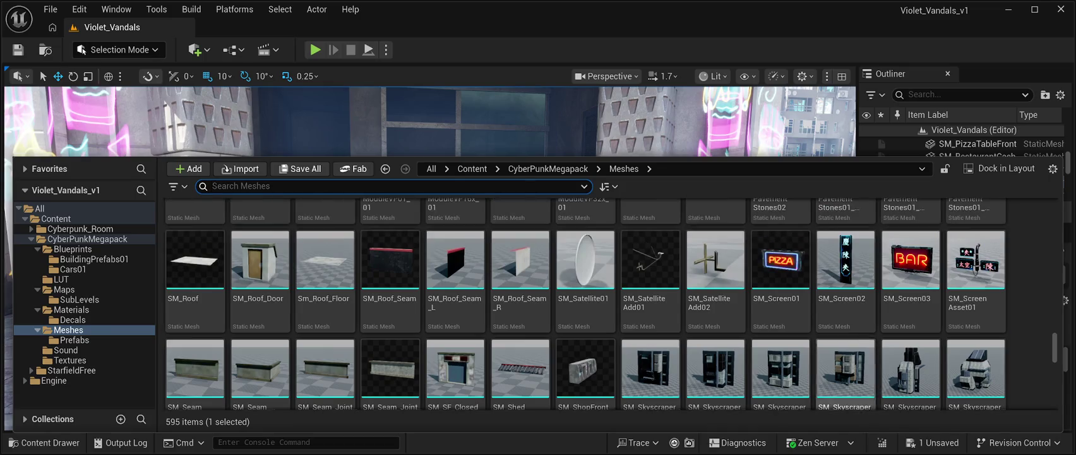
{"action": "scroll", "coordinate": [846, 373], "scroll_direction": "up", "scroll_amount": 2}
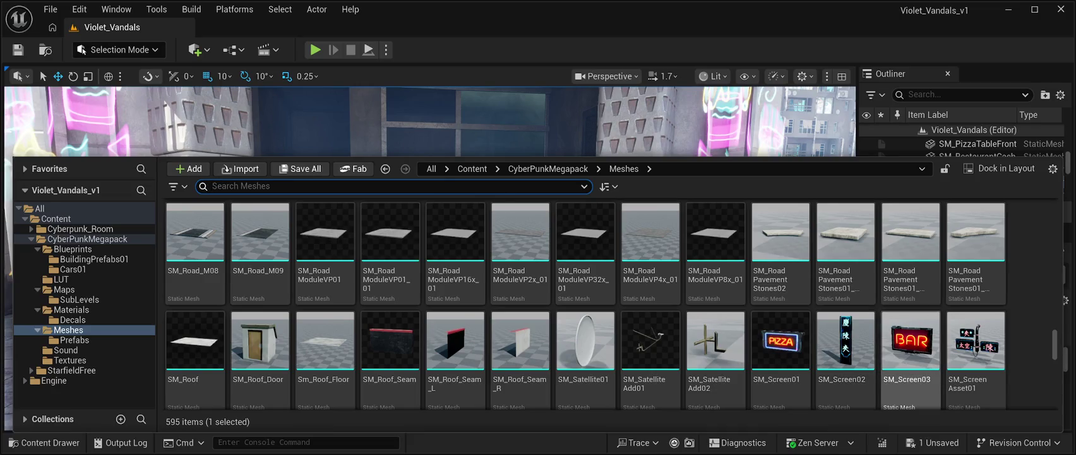
{"action": "left_click", "coordinate": [910, 344]}
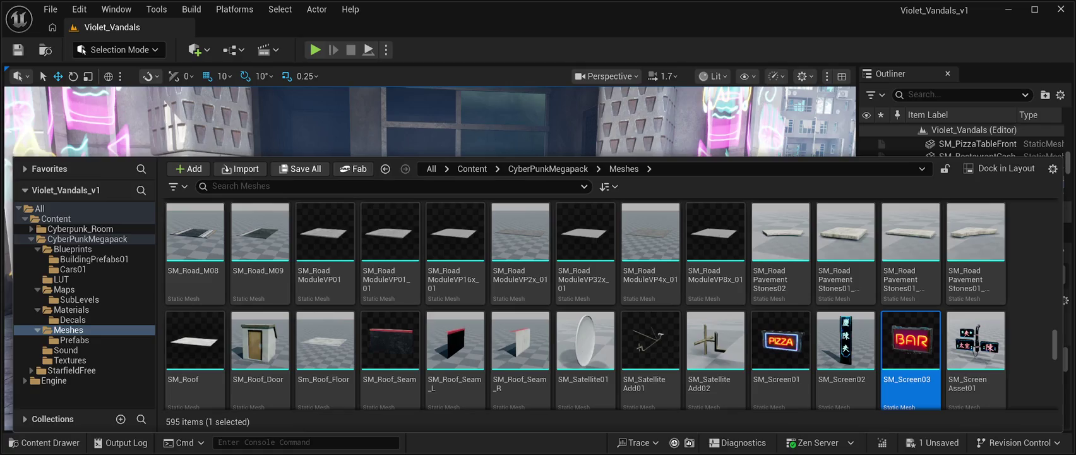
{"action": "key", "text": "ctrl+space"}
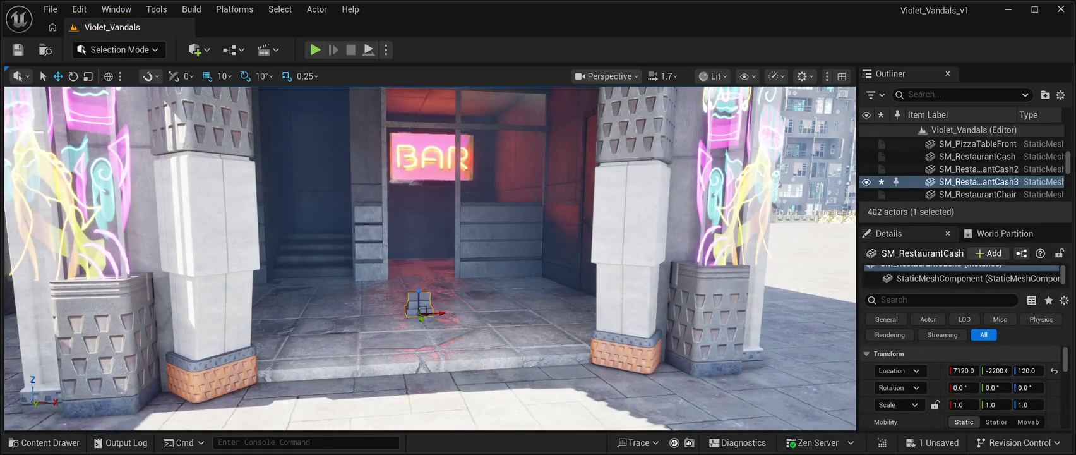
Step: Move the BAR sign behind the archway window, to about 7250, -2800, 380
{"action": "left_click", "coordinate": [430, 157]}
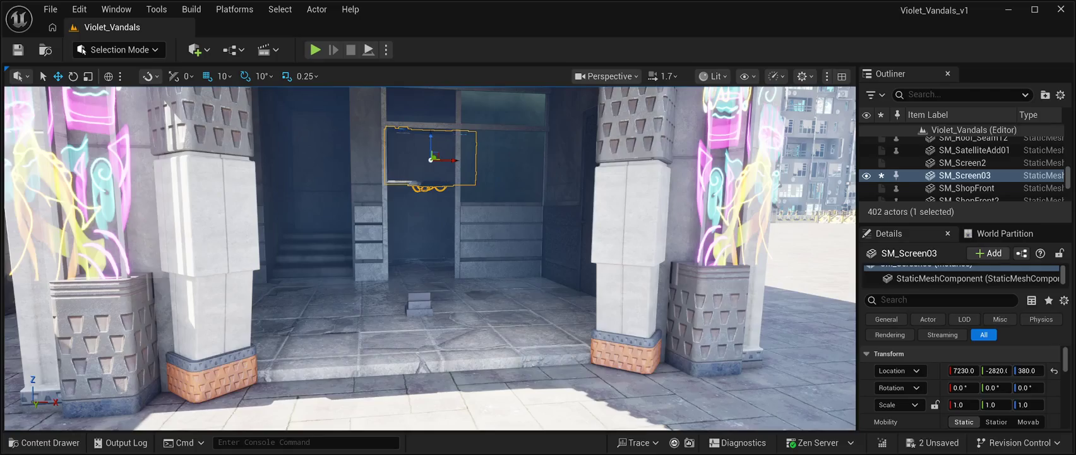
{"action": "key", "text": "f"}
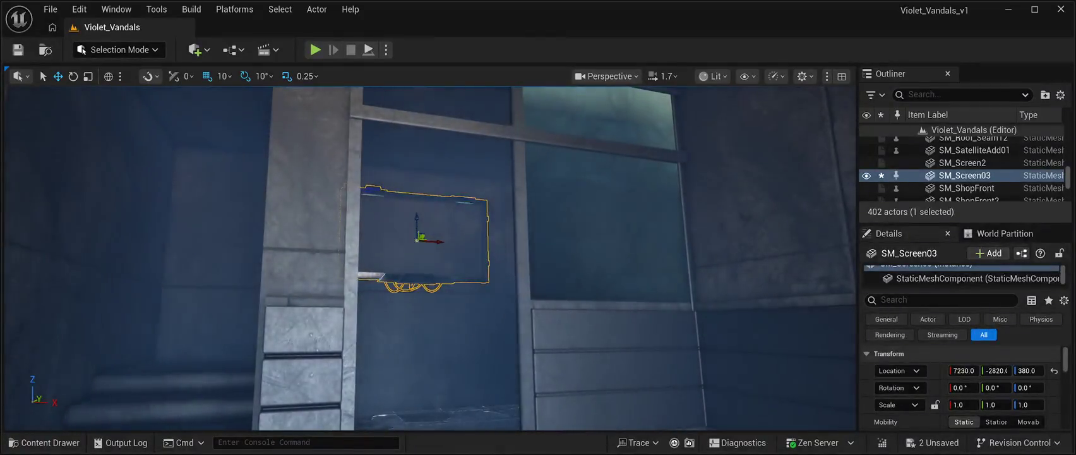
{"action": "left_click_drag", "start_coordinate": [439, 240], "coordinate": [457, 258]}
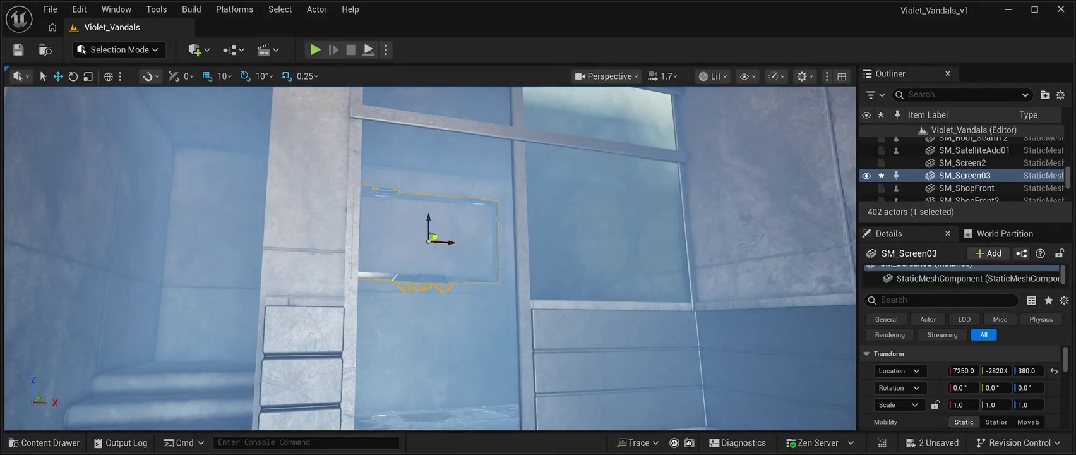
{"action": "mouse_move", "coordinate": [434, 238]}
{"action": "left_mouse_down"}
{"action": "mouse_move", "coordinate": [418, 233]}
{"action": "mouse_move", "coordinate": [576, 218]}
{"action": "left_mouse_up"}
{"action": "key", "text": "f"}
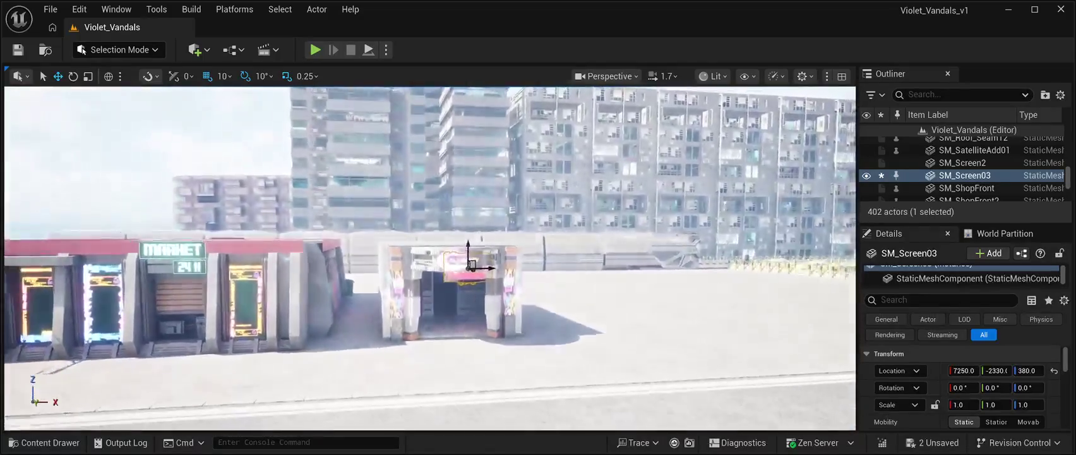
{"action": "scroll", "coordinate": [430, 259], "scroll_direction": "up", "scroll_amount": 5}
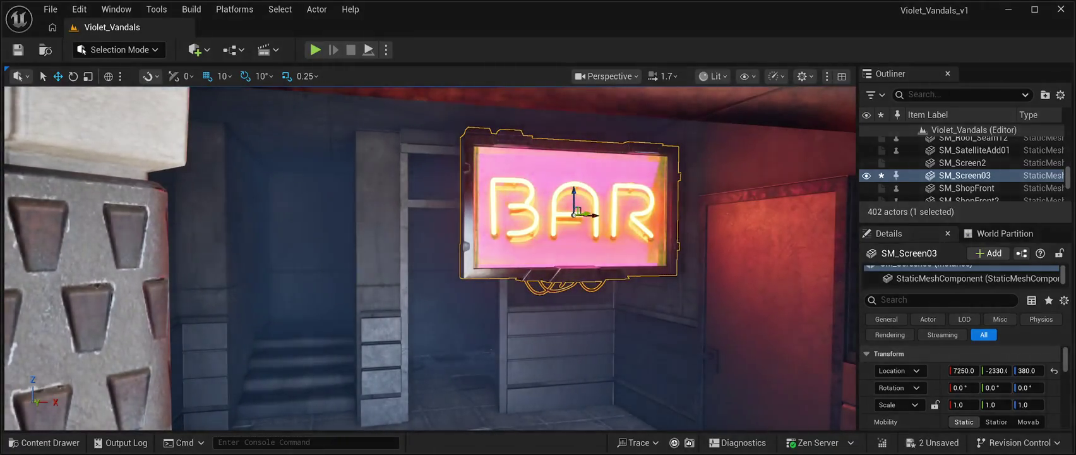
{"action": "left_click_drag", "start_coordinate": [997, 370], "coordinate": [947, 370]}
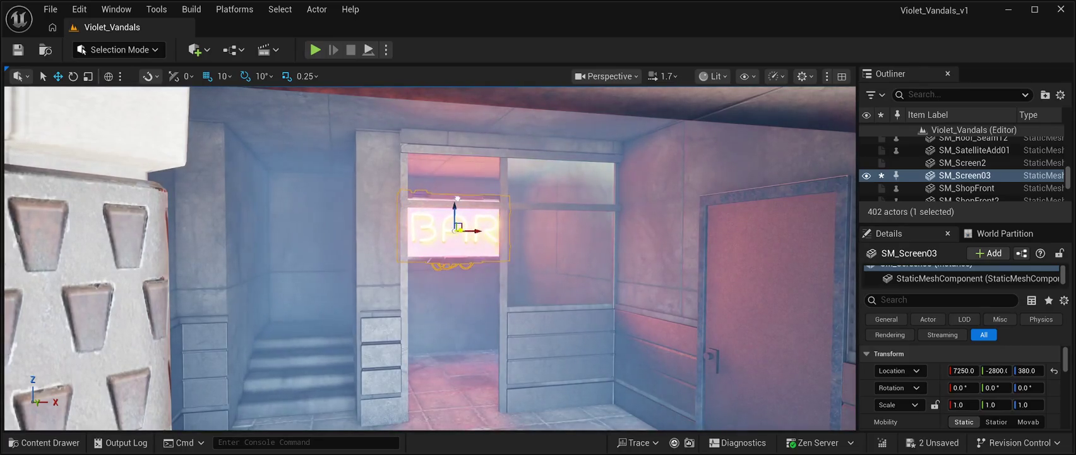
{"action": "left_click_drag", "start_coordinate": [998, 370], "coordinate": [998, 370]}
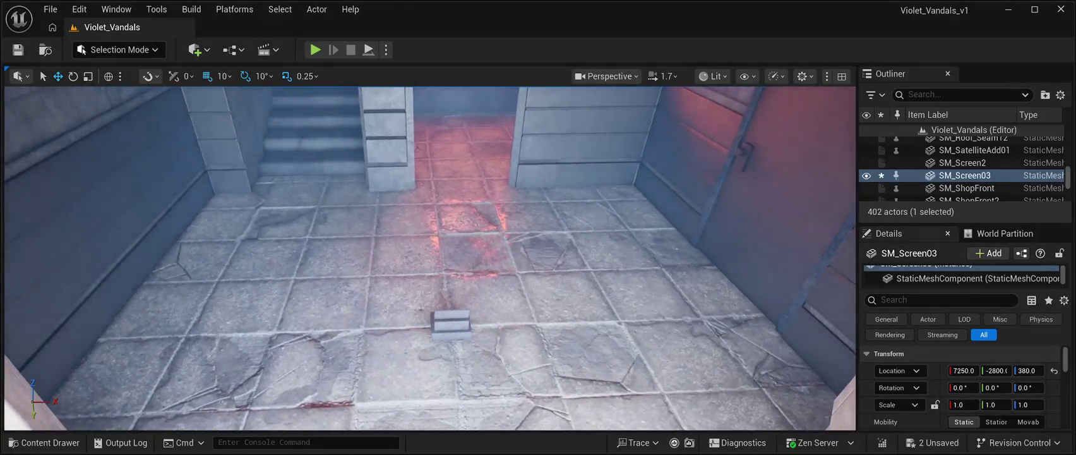
Step: Reopen the Content Drawer and scroll the folder tree to Cyberpunk_Room
{"action": "key", "text": "ctrl+b"}
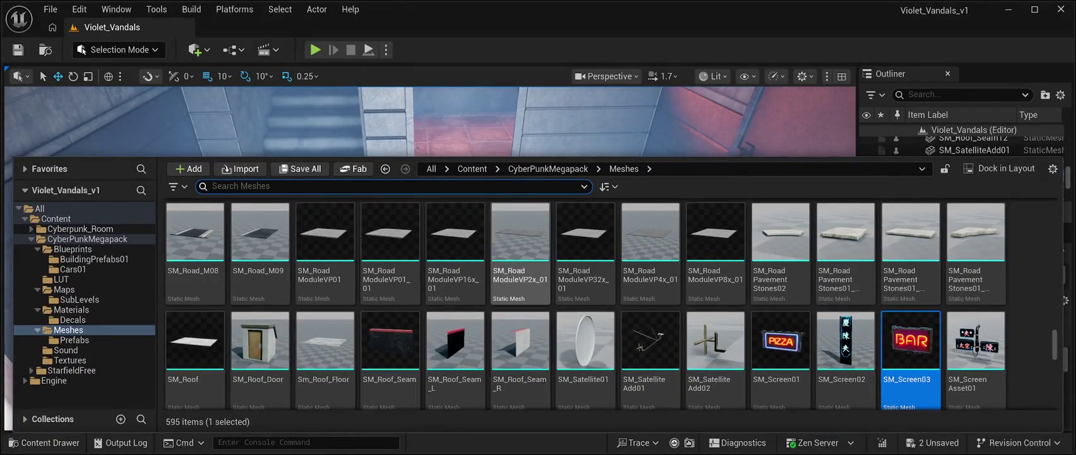
{"action": "scroll", "coordinate": [846, 354], "scroll_direction": "down", "scroll_amount": 2}
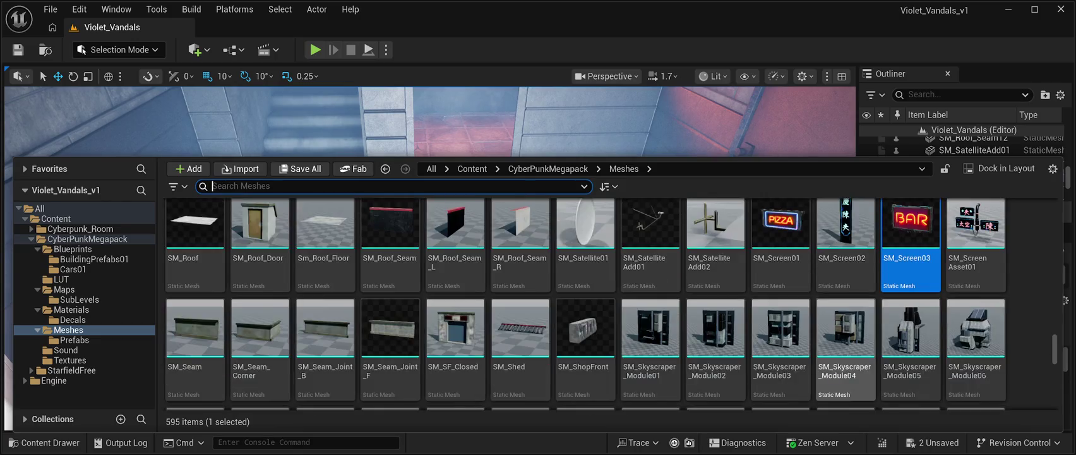
{"action": "scroll", "coordinate": [584, 303], "scroll_direction": "down", "scroll_amount": 3}
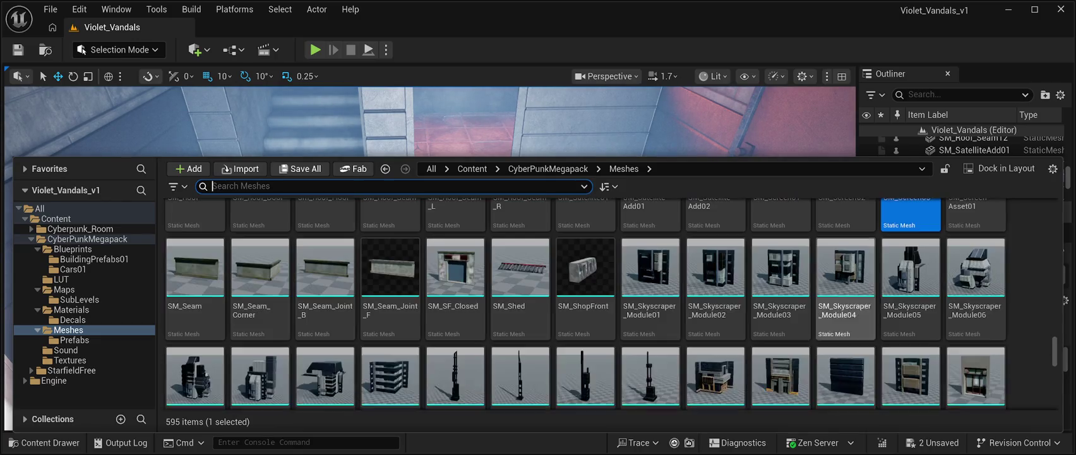
{"action": "scroll", "coordinate": [845, 303], "scroll_direction": "down", "scroll_amount": 10}
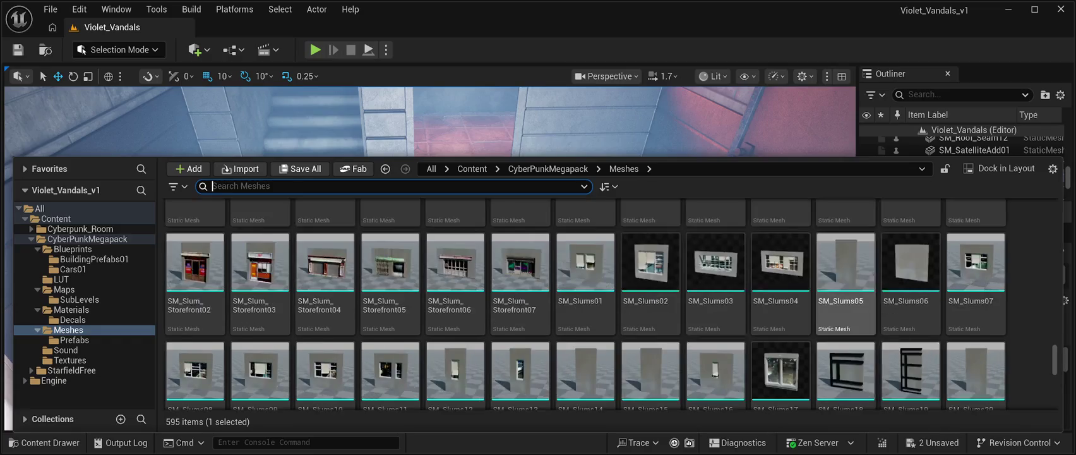
{"action": "scroll", "coordinate": [845, 303], "scroll_direction": "down", "scroll_amount": 3}
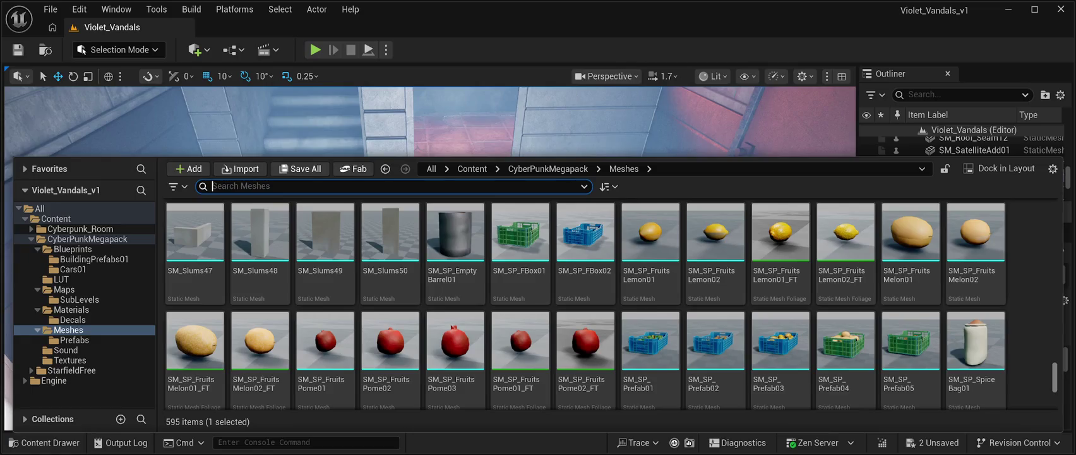
{"action": "scroll", "coordinate": [611, 303], "scroll_direction": "down", "scroll_amount": 10}
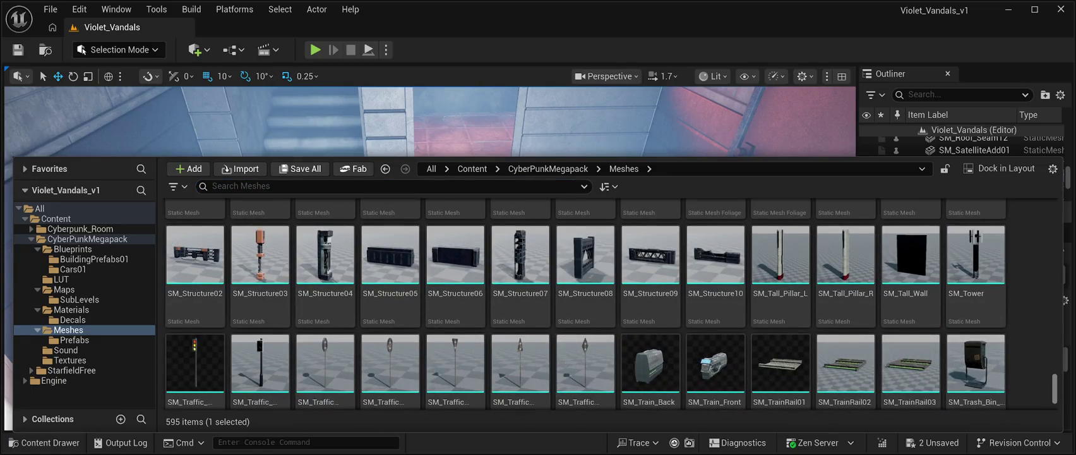
{"action": "scroll", "coordinate": [611, 304], "scroll_direction": "up", "scroll_amount": 4}
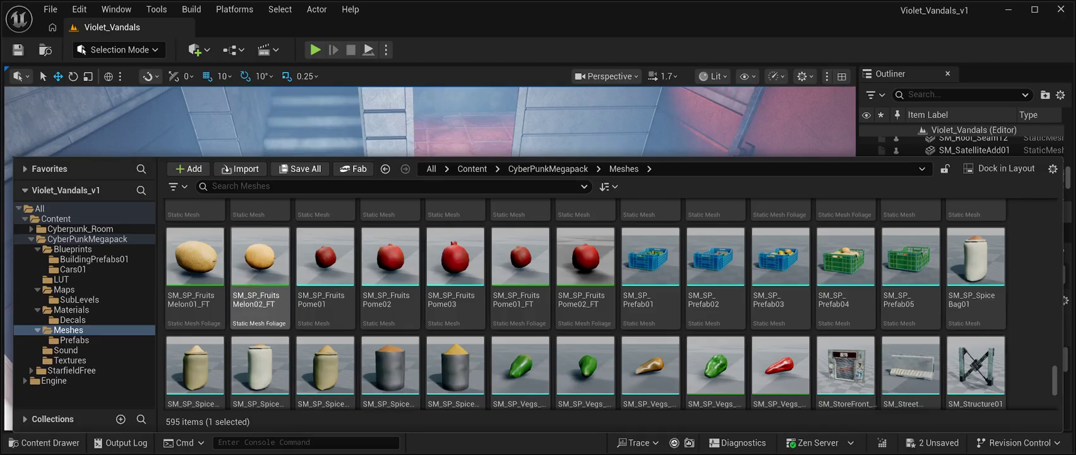
Step: Open the Cyberpunk_Room Mesh folder and scroll down to SM_Office_chair
{"action": "left_click", "coordinate": [80, 229]}
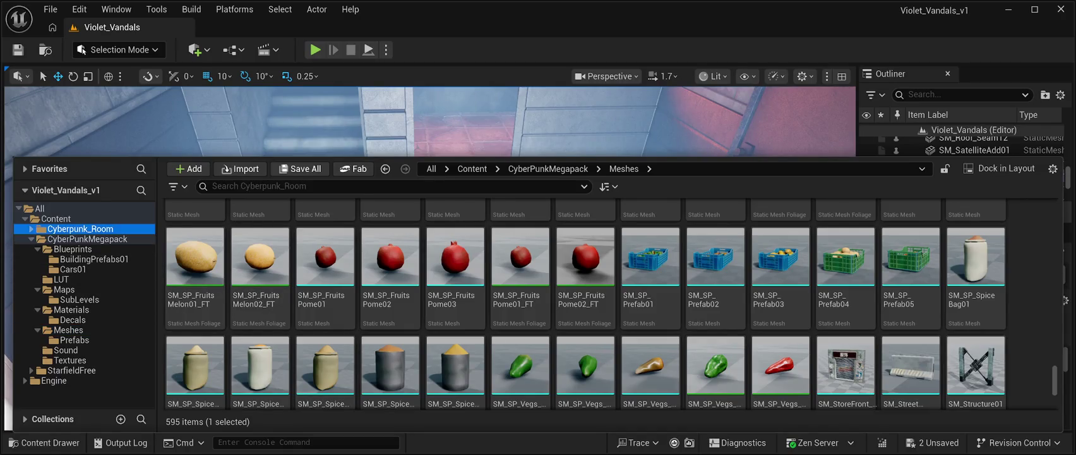
{"action": "double_click", "coordinate": [520, 240]}
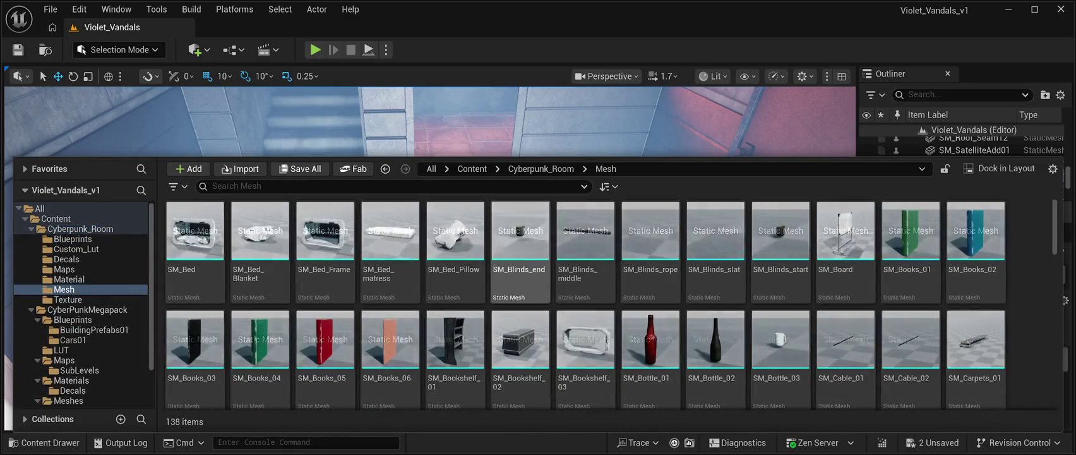
{"action": "scroll", "coordinate": [780, 278], "scroll_direction": "down", "scroll_amount": 2}
{"action": "scroll", "coordinate": [780, 278], "scroll_direction": "down", "scroll_amount": 5}
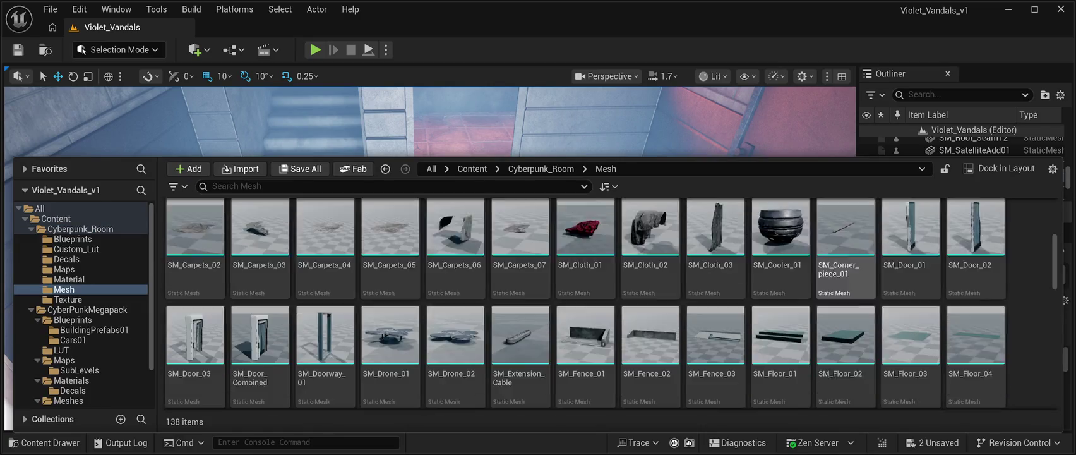
{"action": "scroll", "coordinate": [781, 297], "scroll_direction": "down", "scroll_amount": 5}
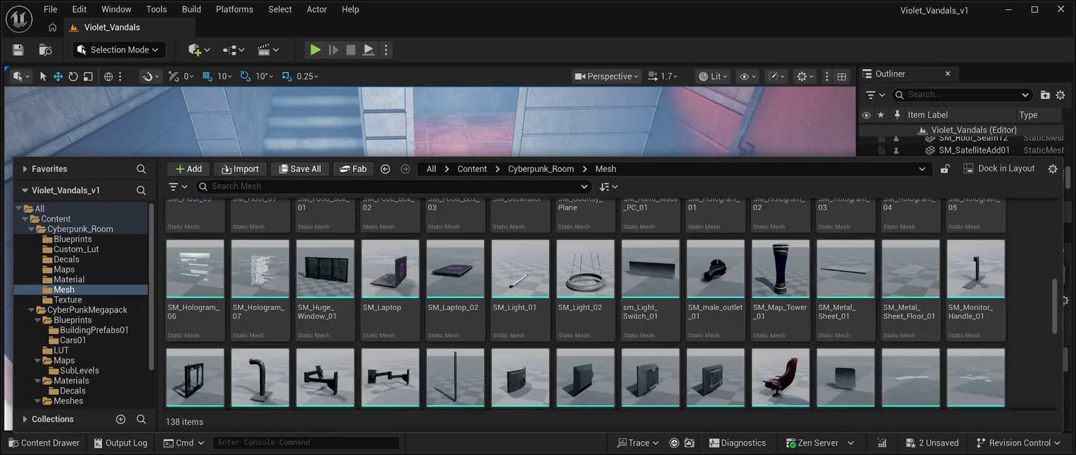
{"action": "scroll", "coordinate": [846, 315], "scroll_direction": "down", "scroll_amount": 3}
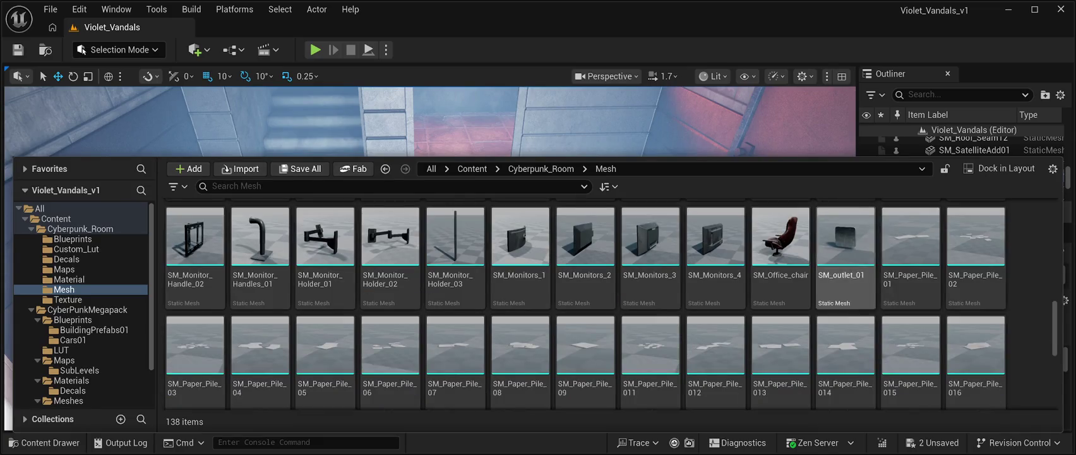
{"action": "scroll", "coordinate": [781, 297], "scroll_direction": "up", "scroll_amount": 2}
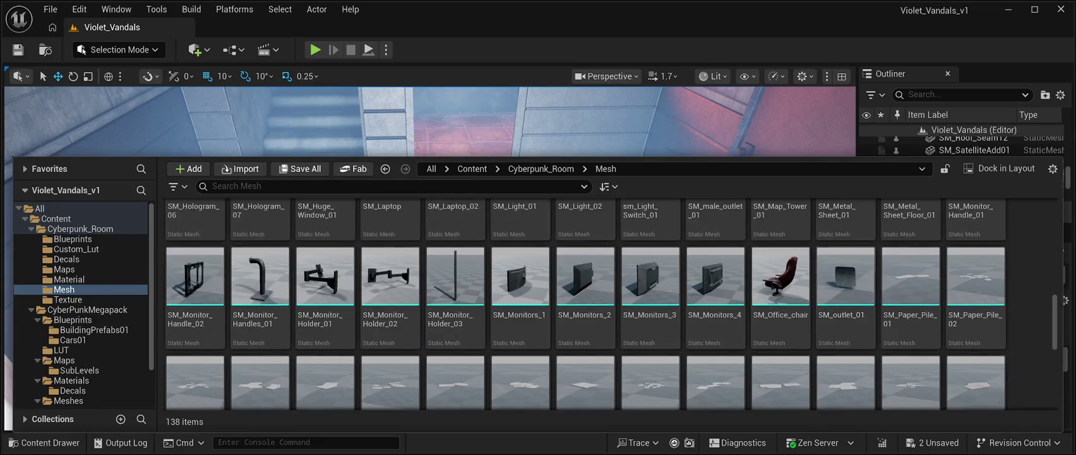
Step: Place SM_Office_chair in the entrance at 7320, -2640, 120, rotated about -70°
{"action": "mouse_move", "coordinate": [780, 275]}
{"action": "left_mouse_down"}
{"action": "mouse_move", "coordinate": [492, 133]}
{"action": "mouse_move", "coordinate": [477, 142]}
{"action": "left_mouse_up"}
{"action": "key", "text": "f"}
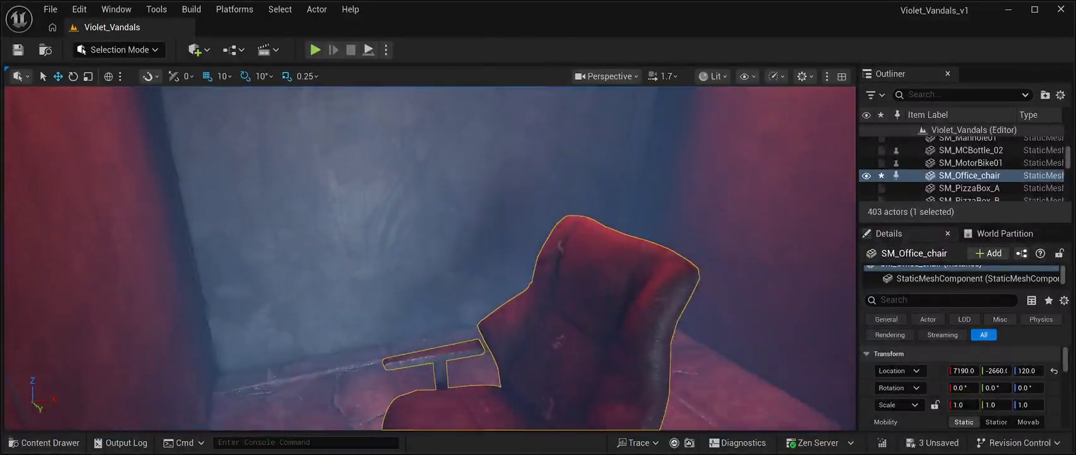
{"action": "scroll", "coordinate": [429, 259], "scroll_direction": "down", "scroll_amount": 3}
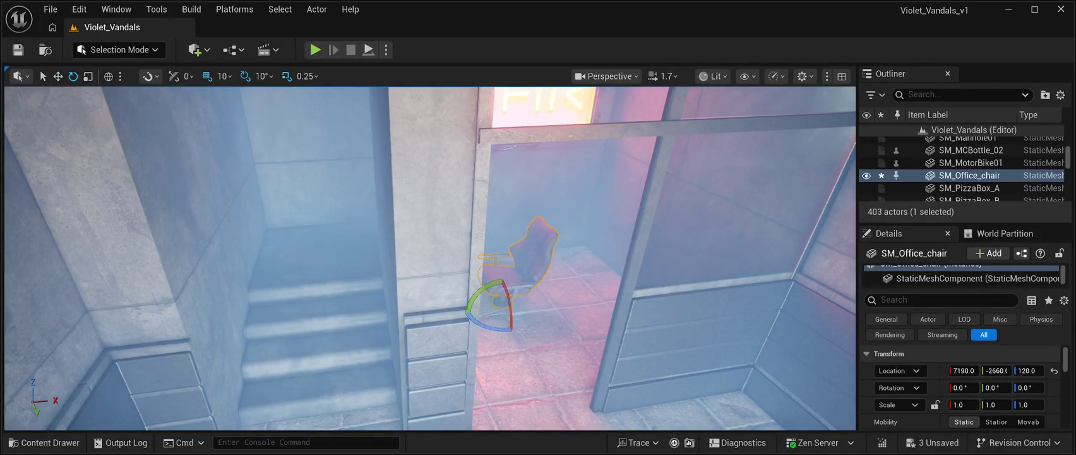
{"action": "left_click_drag", "start_coordinate": [472, 308], "coordinate": [528, 303]}
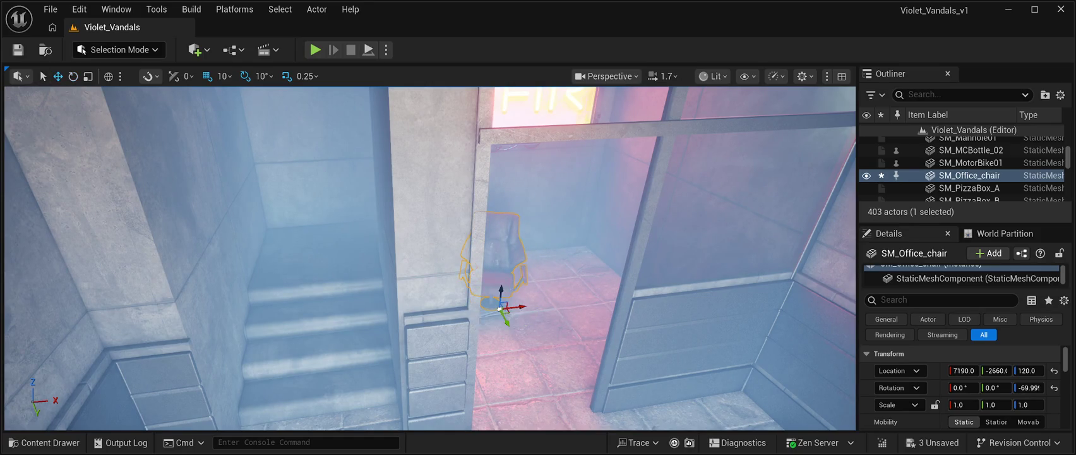
{"action": "mouse_move", "coordinate": [522, 309]}
{"action": "left_mouse_down"}
{"action": "mouse_move", "coordinate": [594, 307]}
{"action": "mouse_move", "coordinate": [601, 319]}
{"action": "left_mouse_up"}
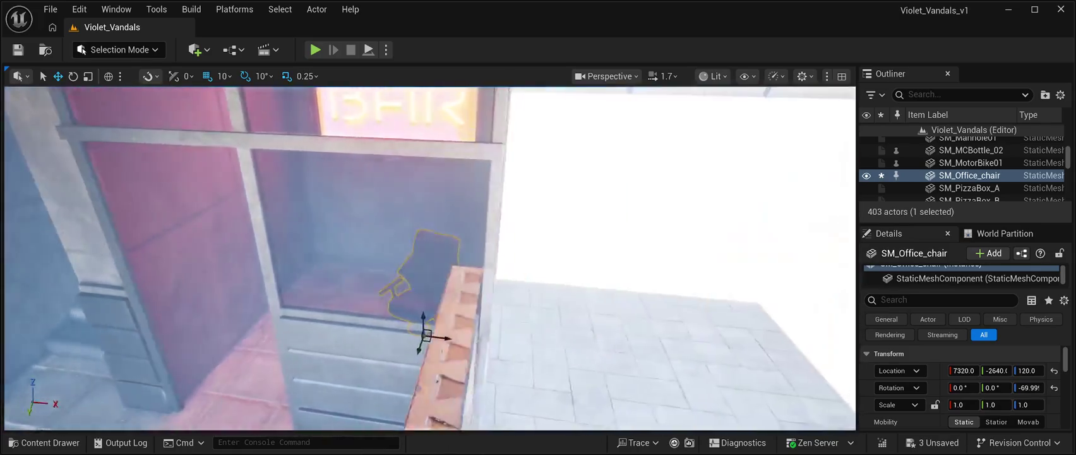
Step: Fly the camera around the chair in the doorway, then reopen the Content Drawer
{"action": "key", "text": "w"}
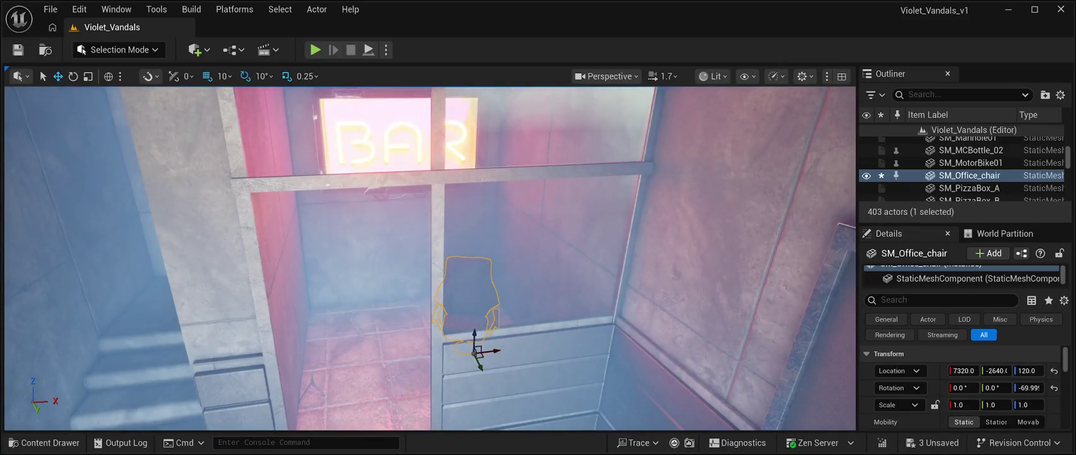
{"action": "key", "text": "s"}
{"action": "key", "text": "d"}
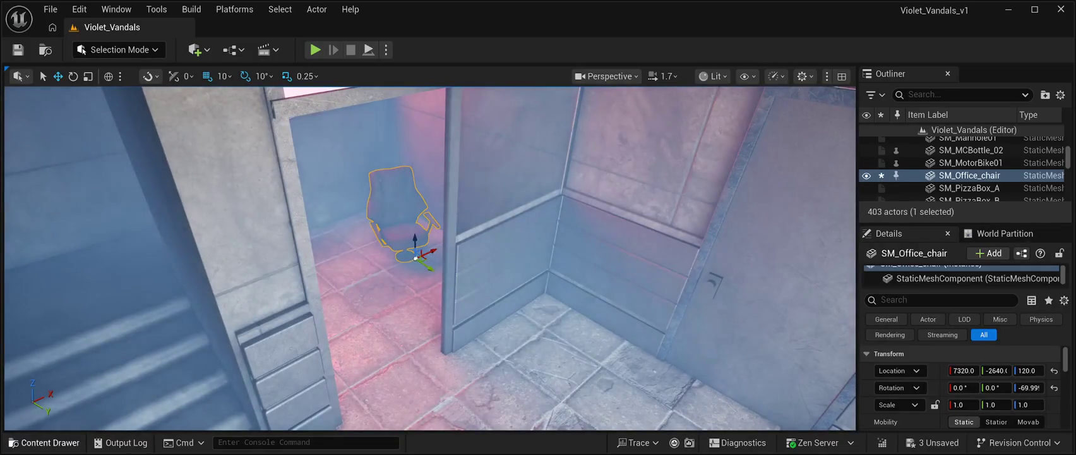
{"action": "key", "text": "ctrl+b"}
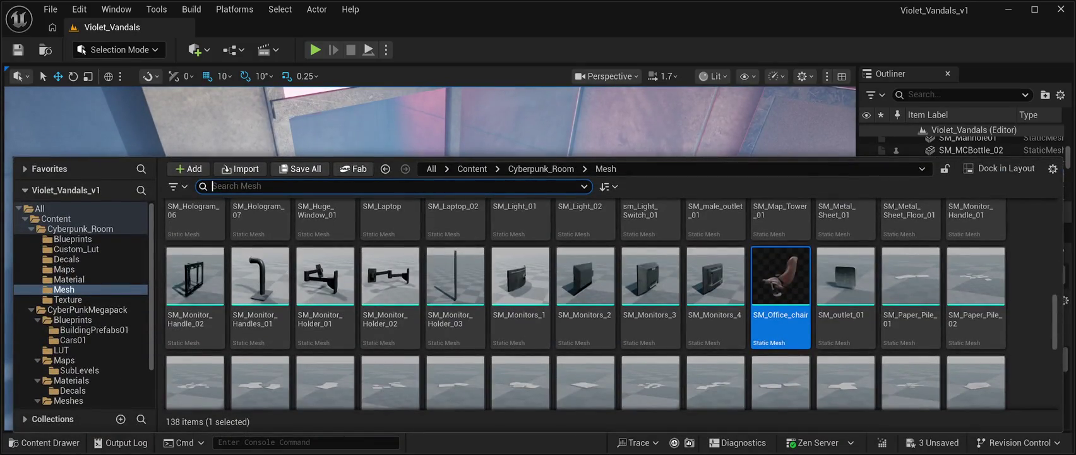
Step: Find the SM_Table_03 counter mesh and drag it into the viewport beside the chair
{"action": "scroll", "coordinate": [610, 303], "scroll_direction": "down", "scroll_amount": 4}
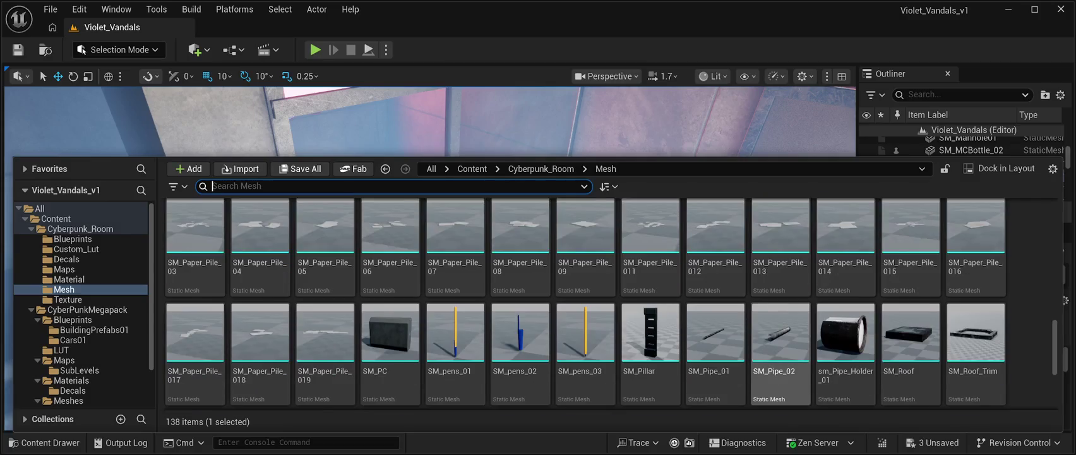
{"action": "left_click", "coordinate": [455, 323]}
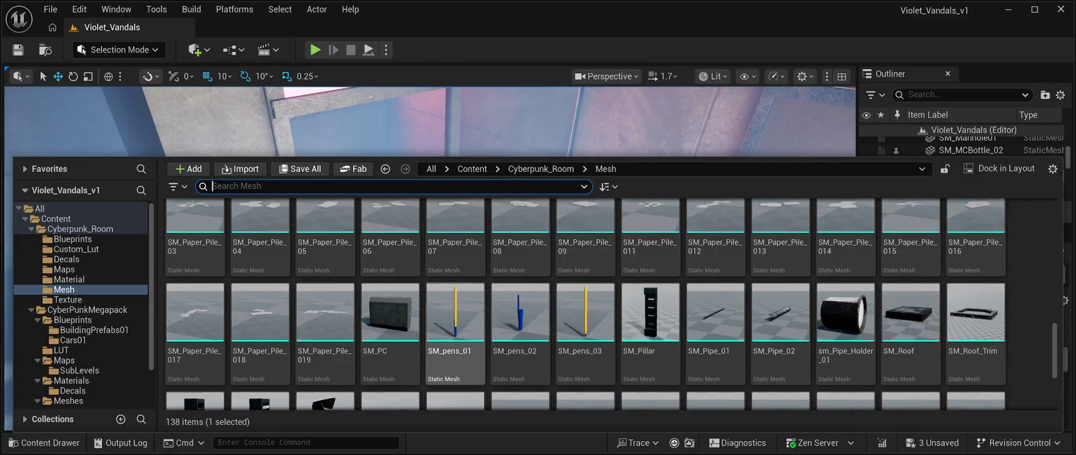
{"action": "scroll", "coordinate": [610, 303], "scroll_direction": "down", "scroll_amount": 10}
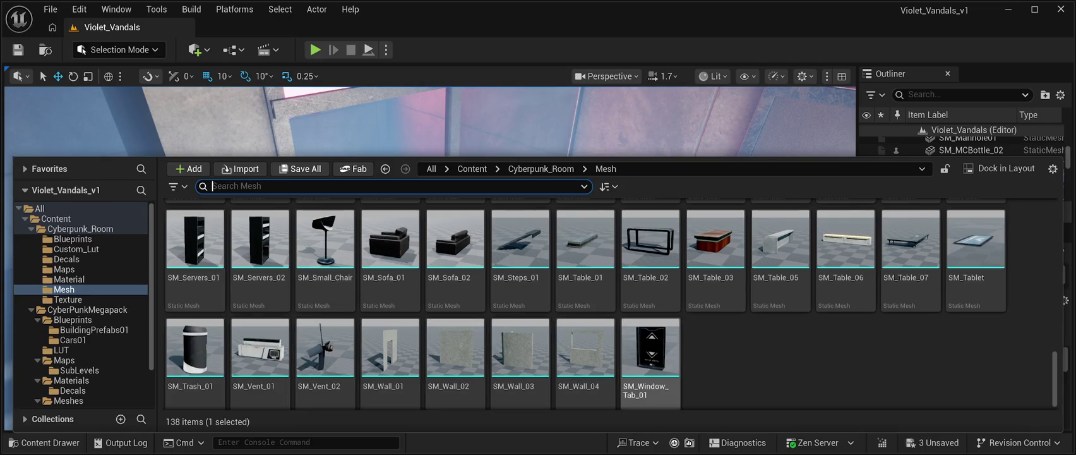
{"action": "scroll", "coordinate": [650, 284], "scroll_direction": "up", "scroll_amount": 1}
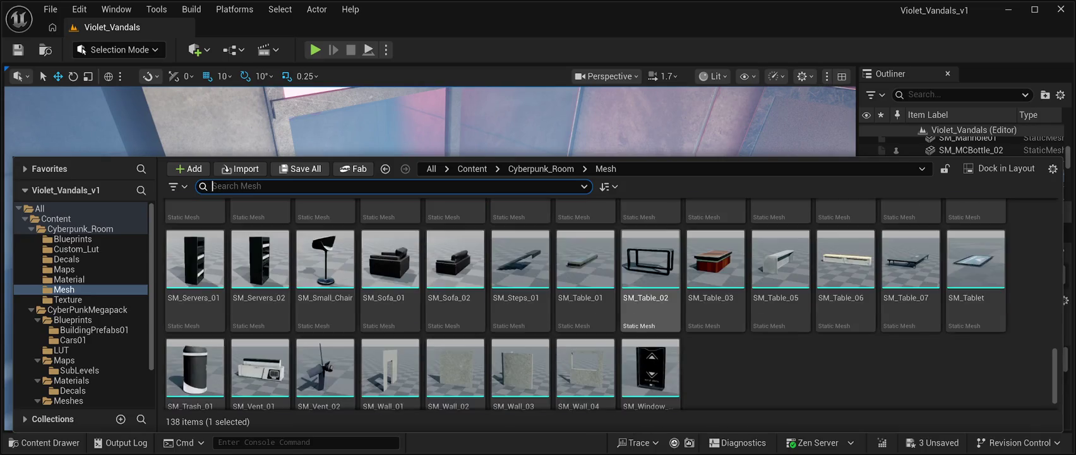
{"action": "left_click", "coordinate": [715, 265]}
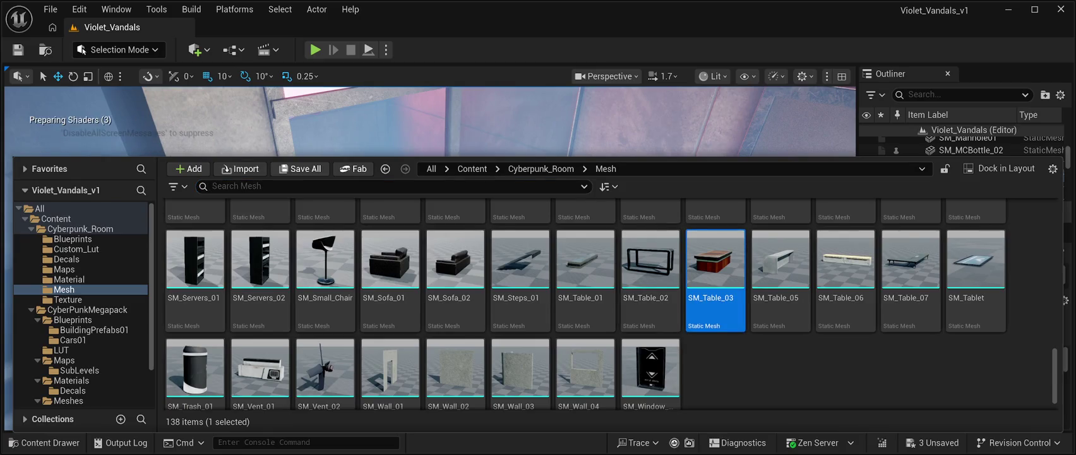
{"action": "mouse_move", "coordinate": [715, 265]}
{"action": "left_mouse_down"}
{"action": "mouse_move", "coordinate": [480, 190]}
{"action": "mouse_move", "coordinate": [341, 202]}
{"action": "mouse_move", "coordinate": [379, 284]}
{"action": "mouse_move", "coordinate": [401, 303]}
{"action": "mouse_move", "coordinate": [375, 282]}
{"action": "left_mouse_up"}
Step: Try the table at -90° rotation and X 7400, then delete it and reopen the mesh library
{"action": "key", "text": "f"}
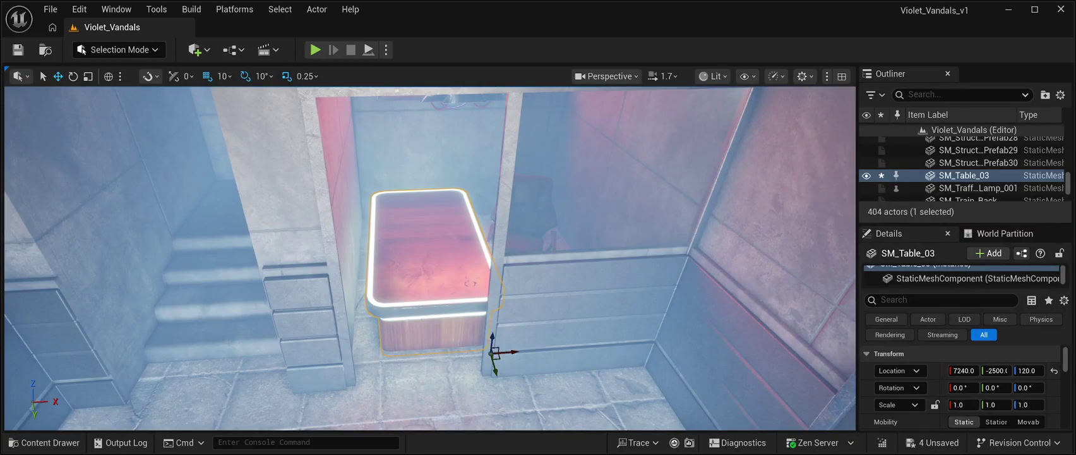
{"action": "left_click_drag", "start_coordinate": [490, 376], "coordinate": [516, 344]}
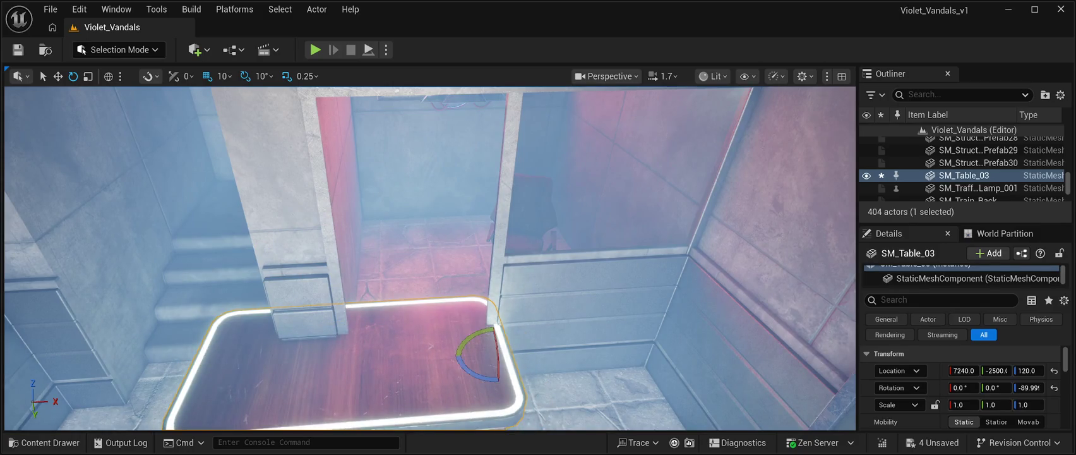
{"action": "mouse_move", "coordinate": [496, 352]}
{"action": "left_mouse_down"}
{"action": "mouse_move", "coordinate": [647, 347]}
{"action": "mouse_move", "coordinate": [625, 291]}
{"action": "left_mouse_up"}
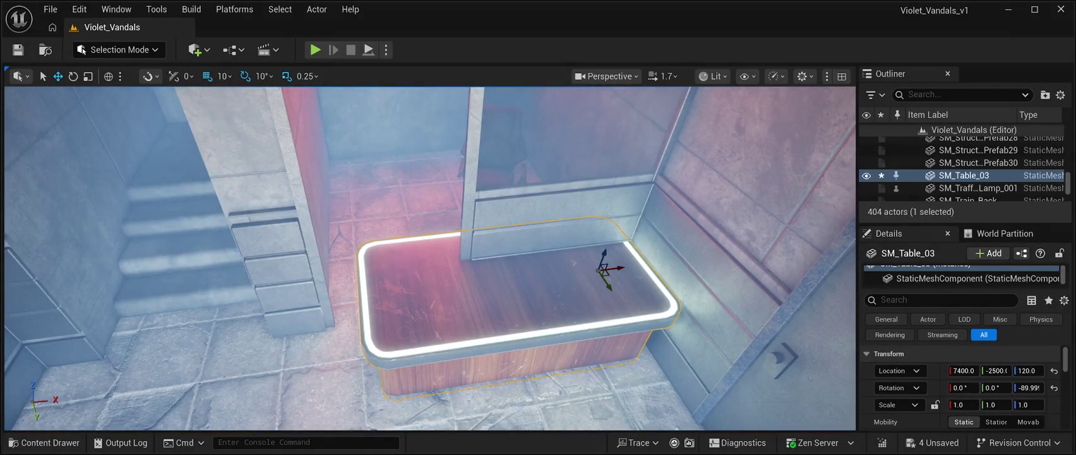
{"action": "key", "text": "Delete"}
{"action": "left_click", "coordinate": [44, 442]}
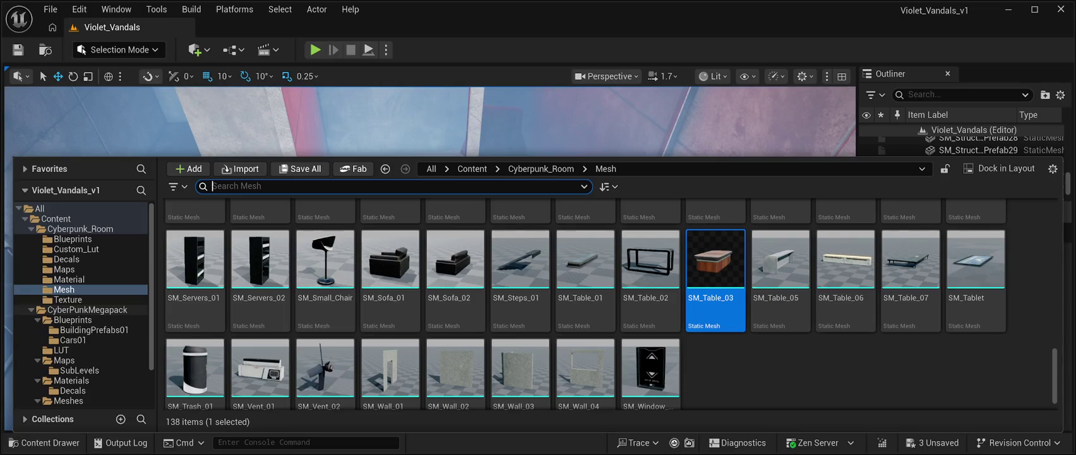
Step: Open the CyberPunkMegapack Meshes folder
{"action": "left_click", "coordinate": [87, 309]}
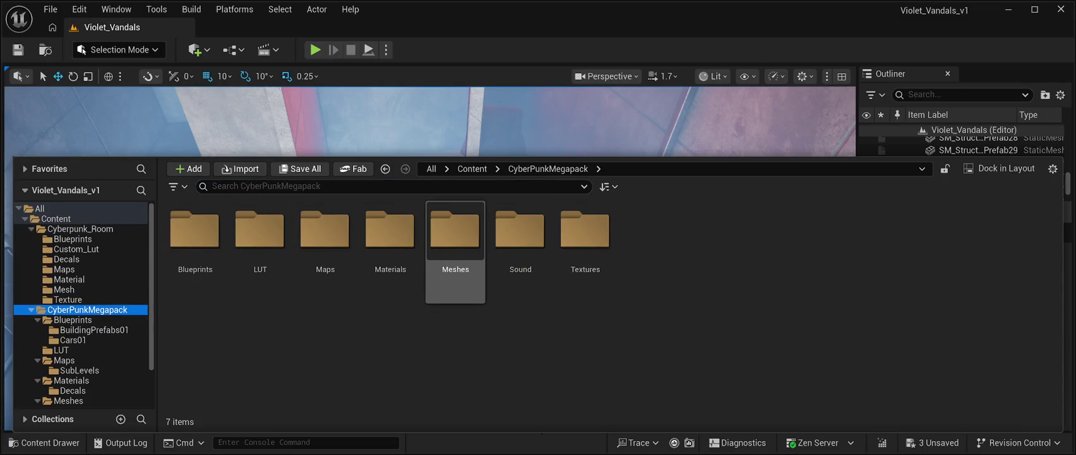
{"action": "double_click", "coordinate": [455, 240]}
{"action": "scroll", "coordinate": [716, 316], "scroll_direction": "down", "scroll_amount": 2}
{"action": "scroll", "coordinate": [716, 316], "scroll_direction": "down", "scroll_amount": 2}
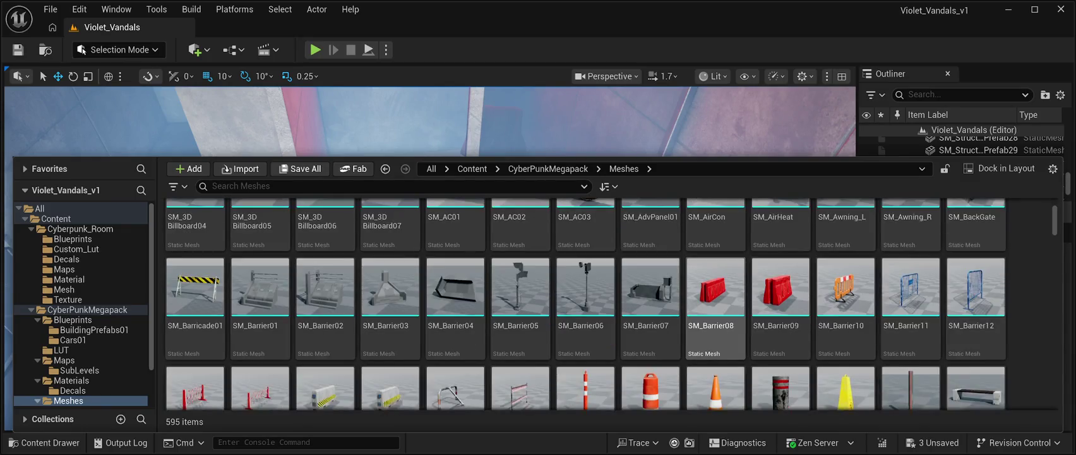
{"action": "scroll", "coordinate": [845, 303], "scroll_direction": "up", "scroll_amount": 1}
Step: Search the meshes for 'door', clear the search, and scroll down to the benches and billboards
{"action": "left_click", "coordinate": [379, 185]}
{"action": "type", "text": "door"}
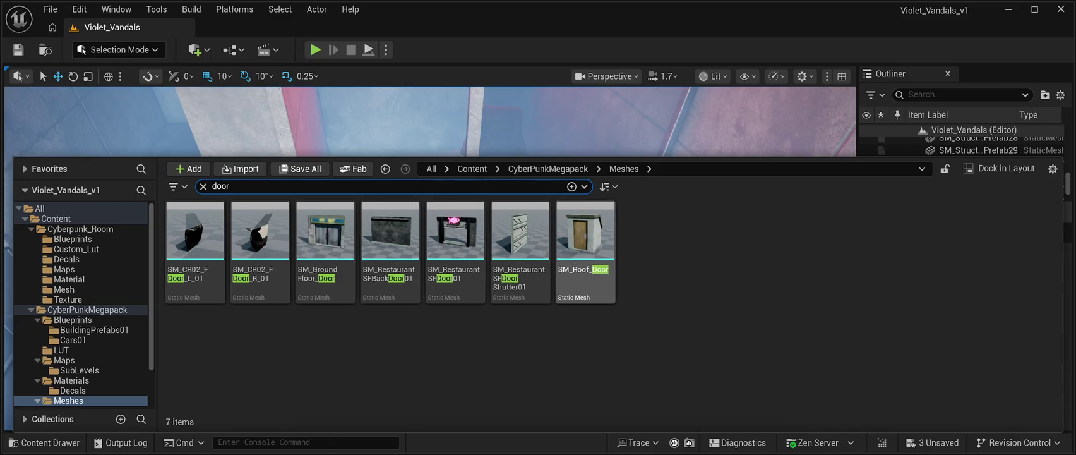
{"action": "key", "text": "BackSpace"}
{"action": "key", "text": "BackSpace"}
{"action": "key", "text": "BackSpace"}
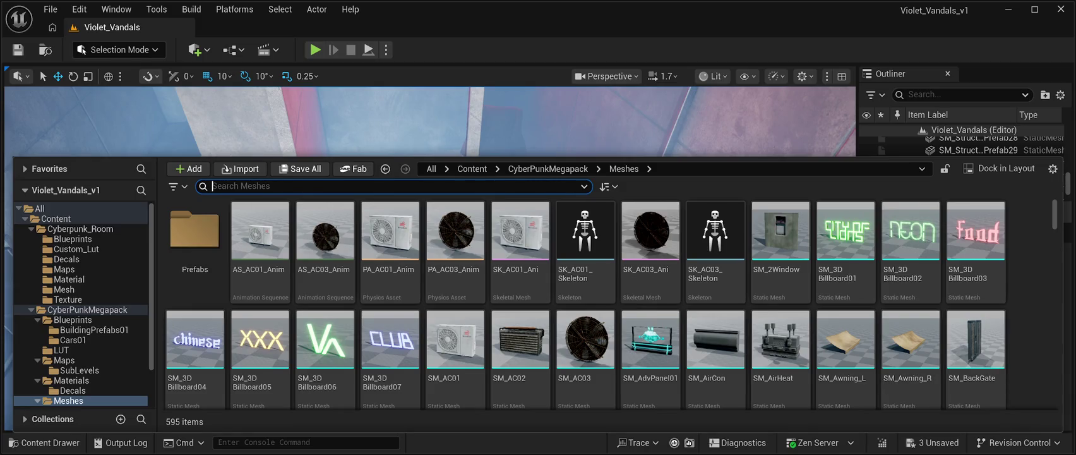
{"action": "scroll", "coordinate": [455, 265], "scroll_direction": "down", "scroll_amount": 2}
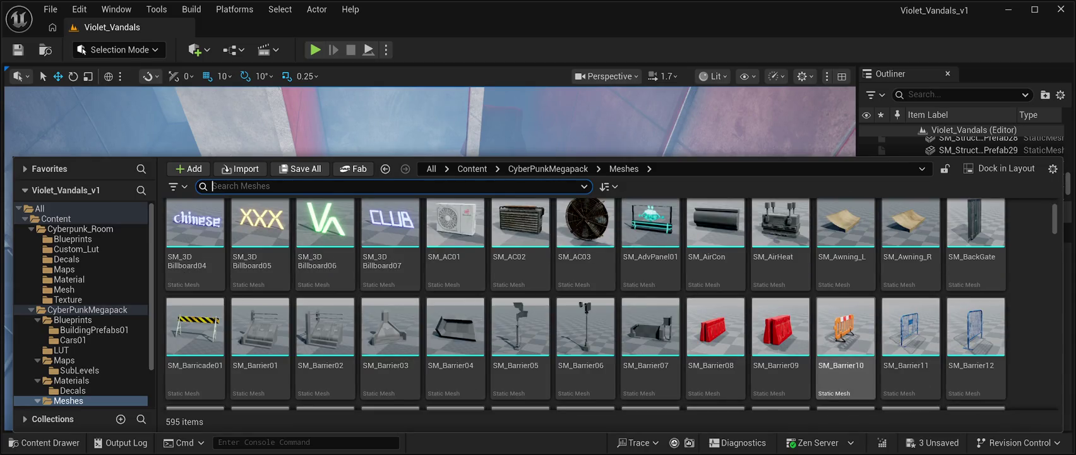
{"action": "scroll", "coordinate": [845, 341], "scroll_direction": "down", "scroll_amount": 4}
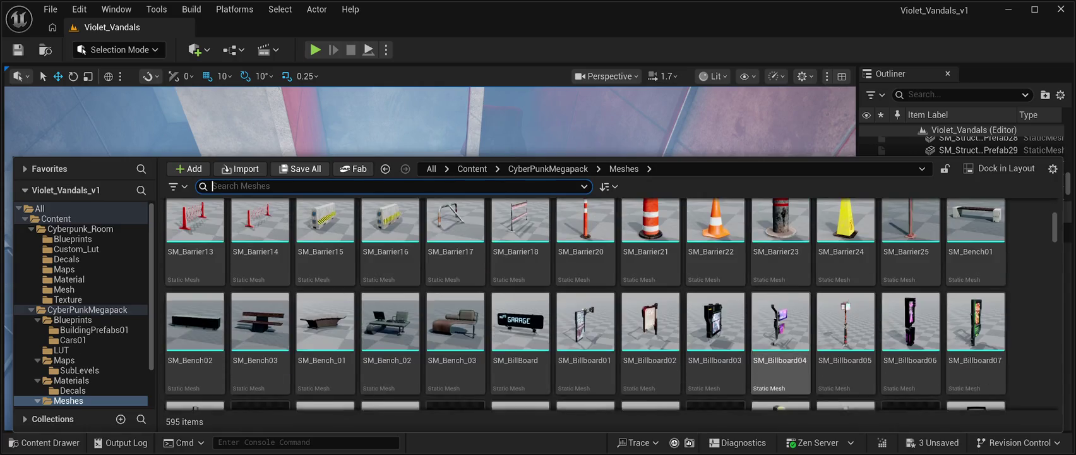
{"action": "scroll", "coordinate": [845, 303], "scroll_direction": "down", "scroll_amount": 1}
{"action": "scroll", "coordinate": [845, 303], "scroll_direction": "up", "scroll_amount": 1}
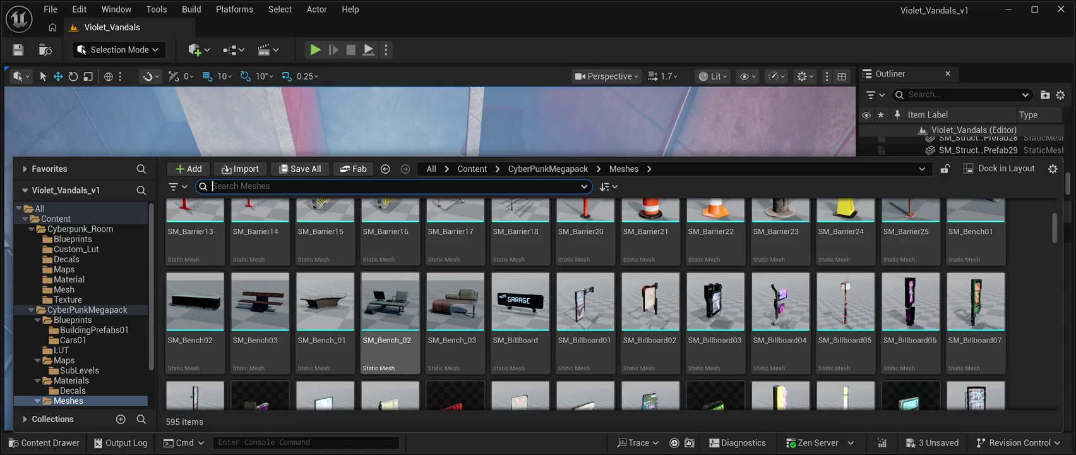
{"action": "scroll", "coordinate": [585, 341], "scroll_direction": "down", "scroll_amount": 4}
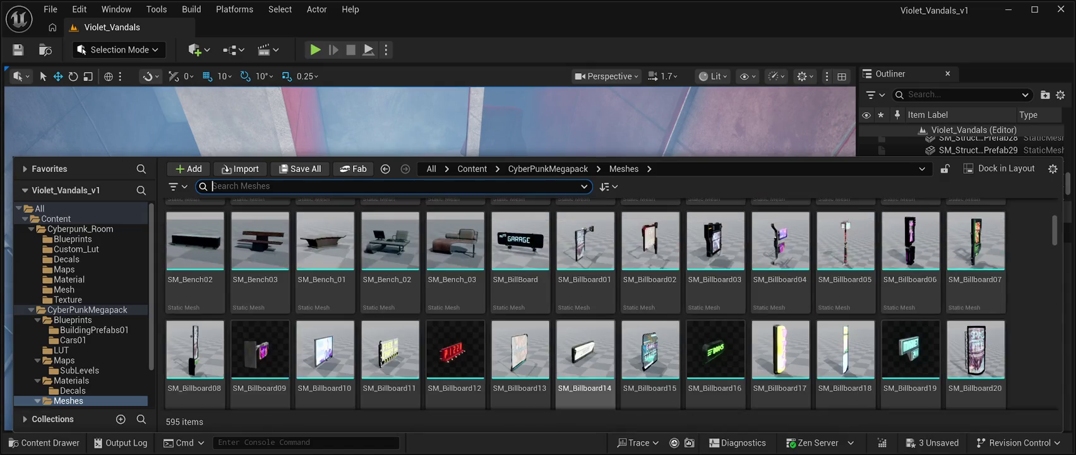
{"action": "scroll", "coordinate": [585, 341], "scroll_direction": "down", "scroll_amount": 6}
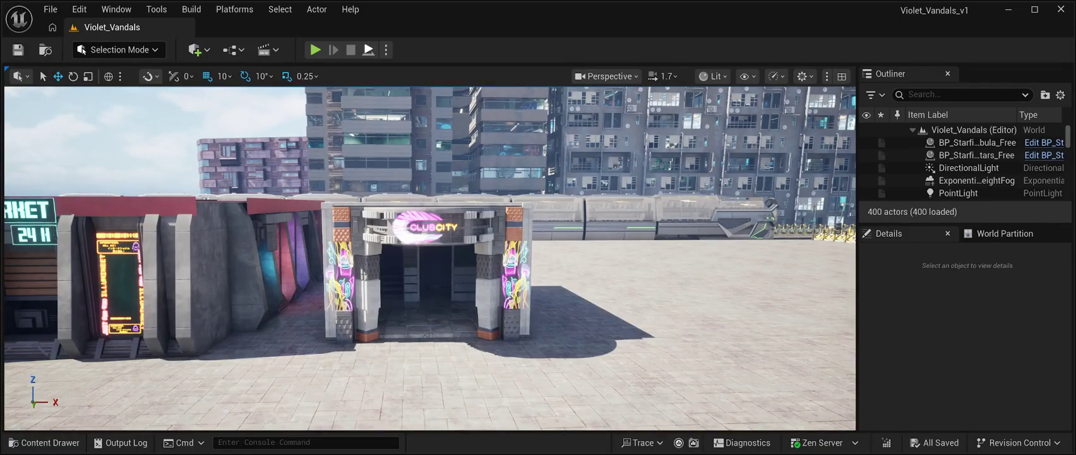
Step: Start a Play In Editor test of Violet_Vandals with Alt+P
{"action": "key", "text": "alt+p"}
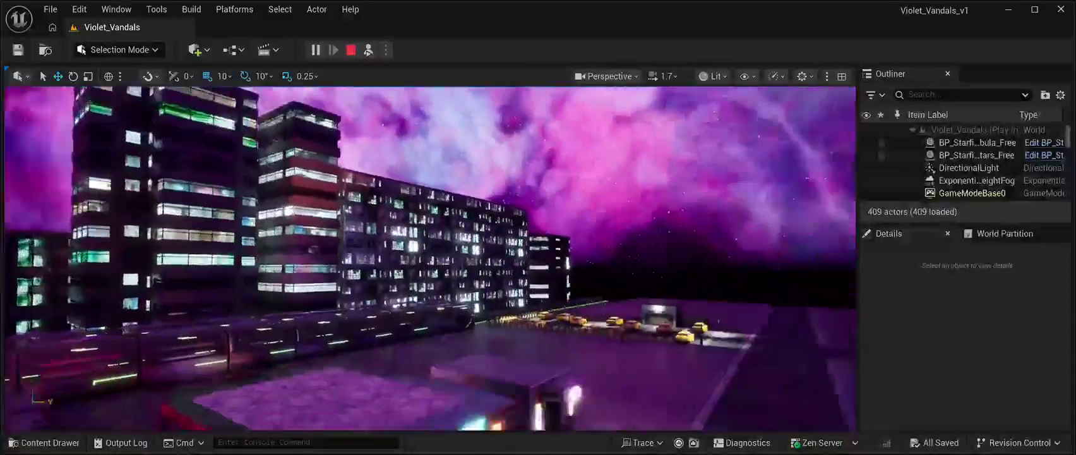